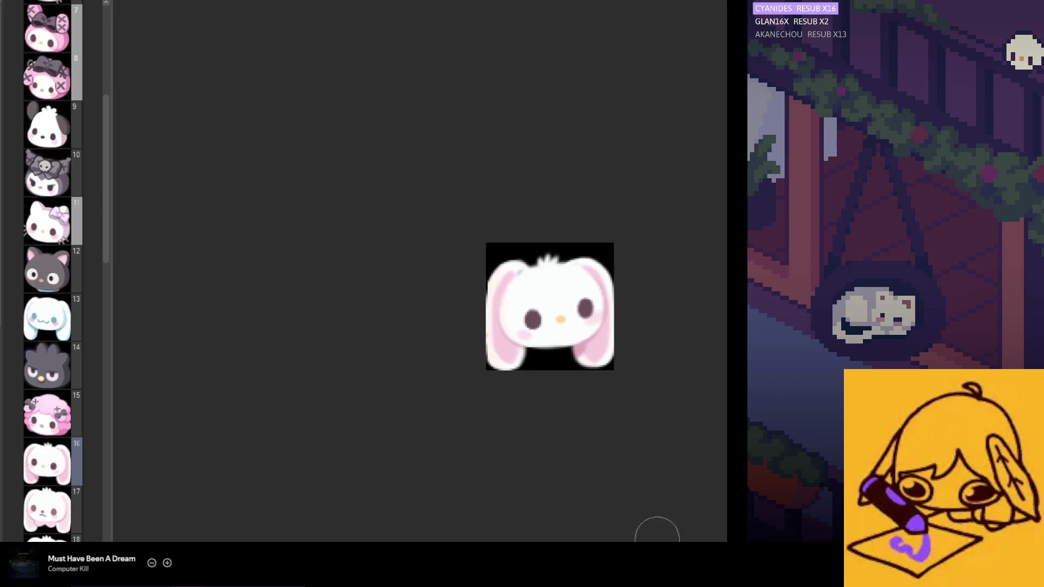
# Mirror the canvas view to check the bunny's symmetry, then restore the normal view.
pyautogui.scroll(1, 511, 340)
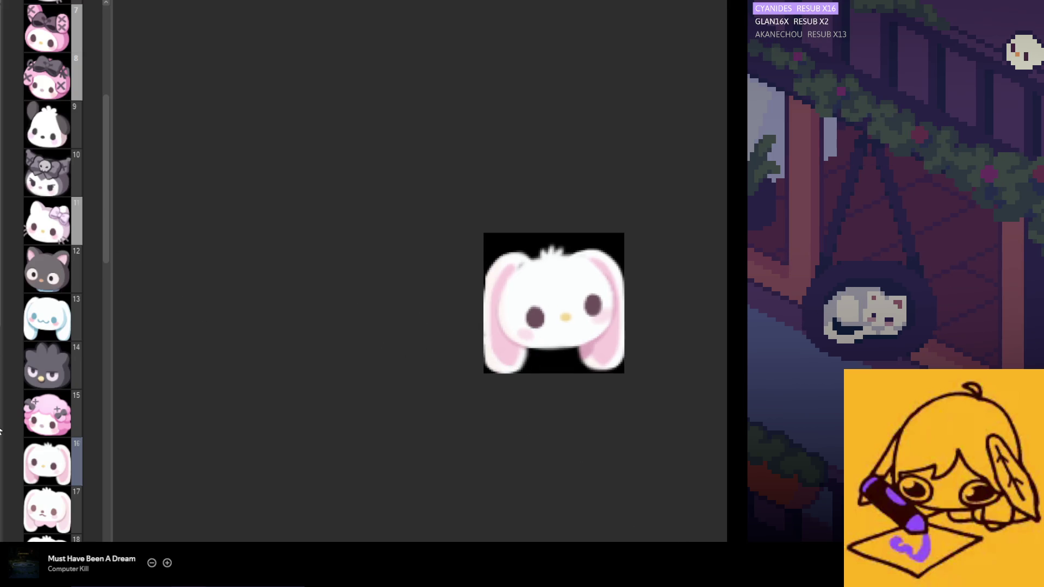
pyautogui.hscroll(2, 494, 280)
pyautogui.scroll(2, 489, 280)
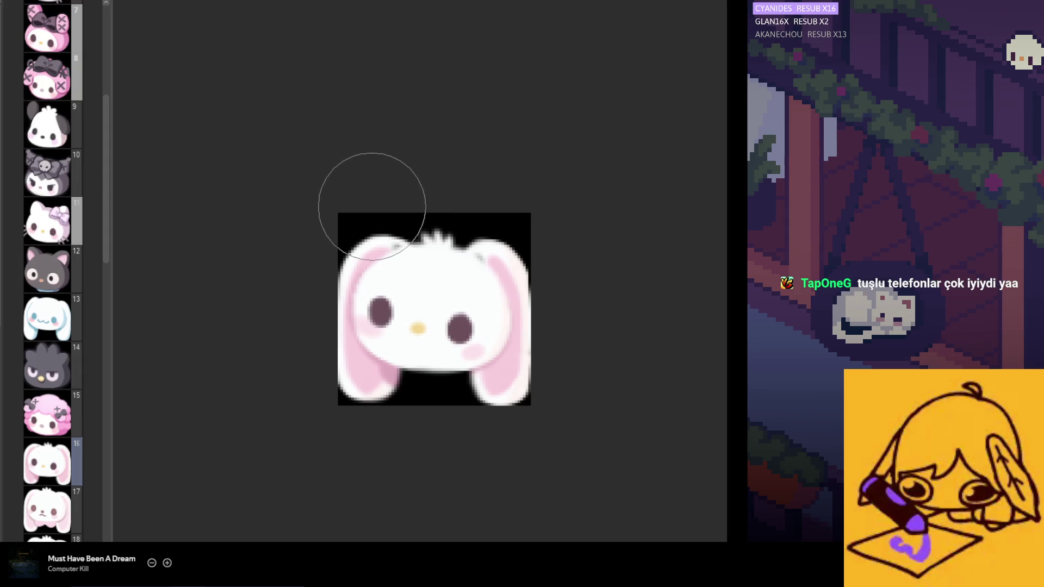
pyautogui.scroll(1, 329, 266)
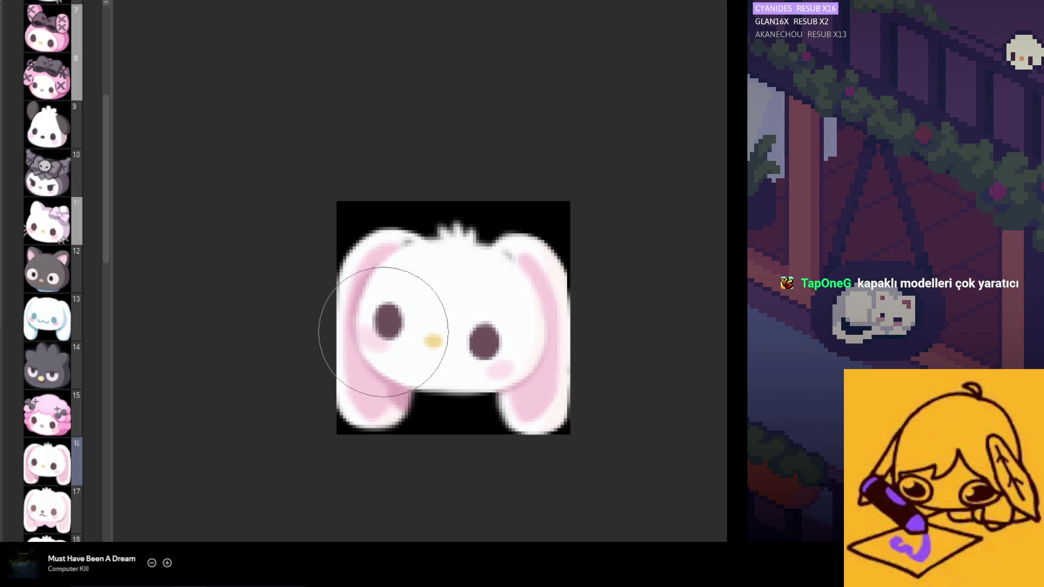
pyautogui.scroll(-1, 432, 373)
pyautogui.scroll(2, 419, 314)
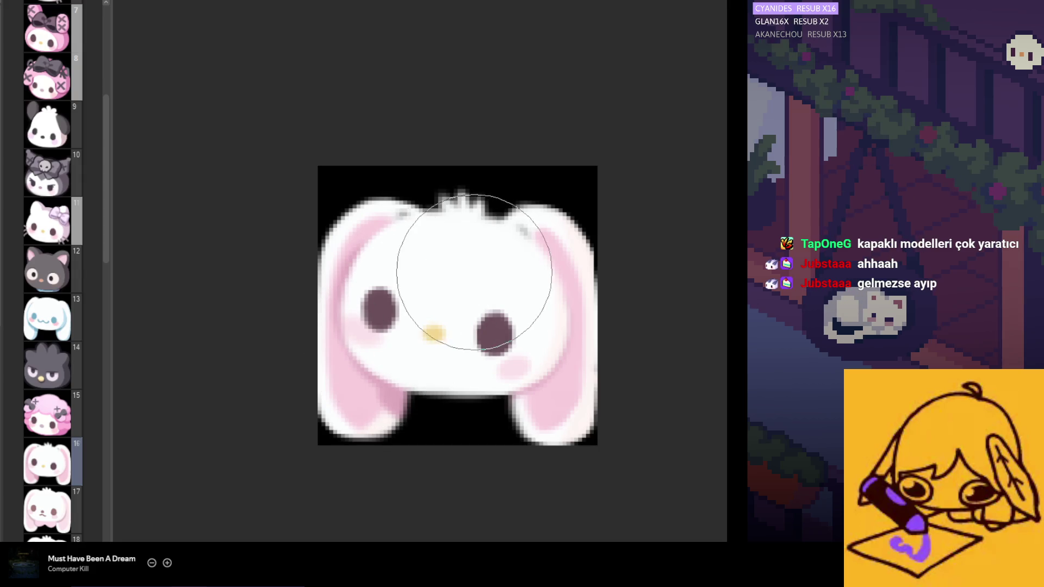
pyautogui.scroll(-3, 492, 335)
pyautogui.scroll(1, 510, 326)
pyautogui.scroll(1, 510, 327)
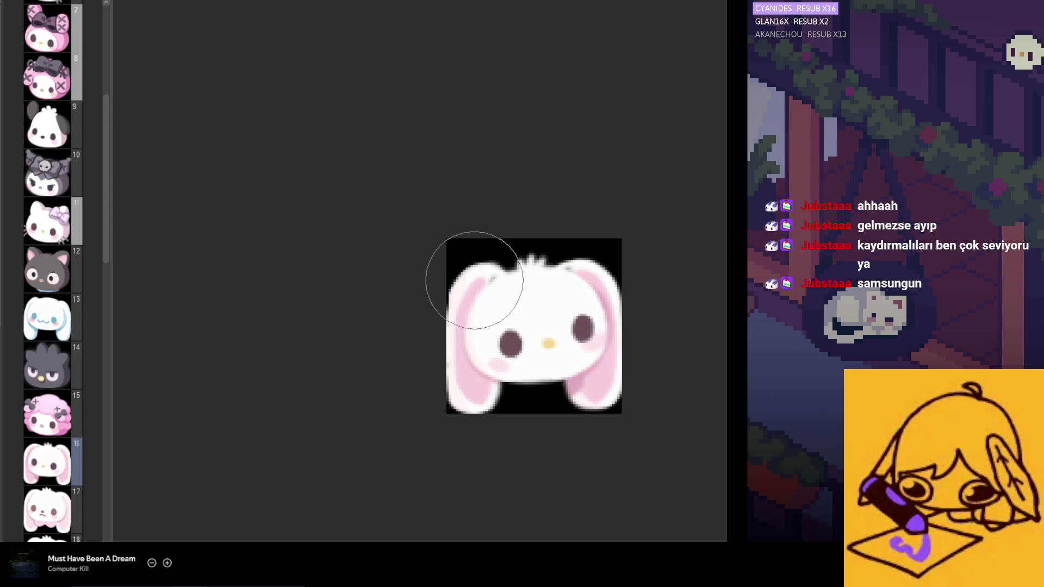
pyautogui.scroll(-2, 498, 348)
pyautogui.scroll(1, 505, 336)
pyautogui.scroll(1, 505, 335)
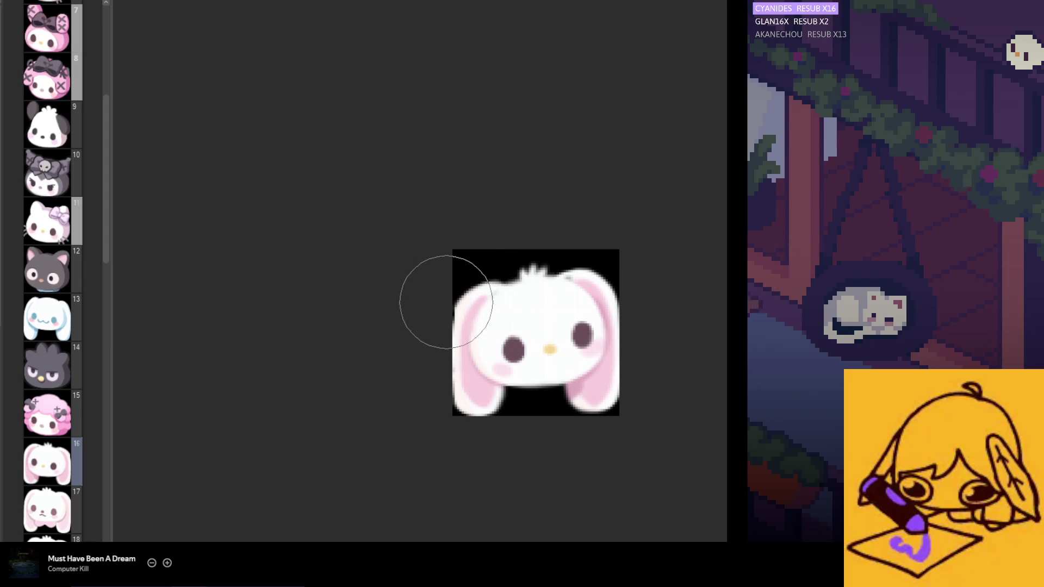
pyautogui.press('m')
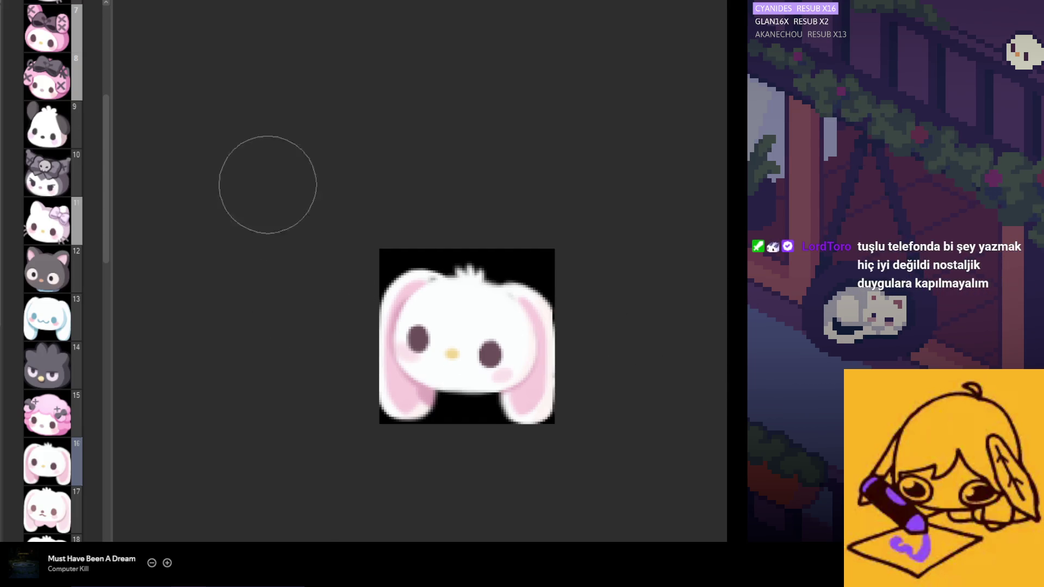
pyautogui.hotkey('ctrl', 'z')
pyautogui.hotkey('ctrl', 'z')
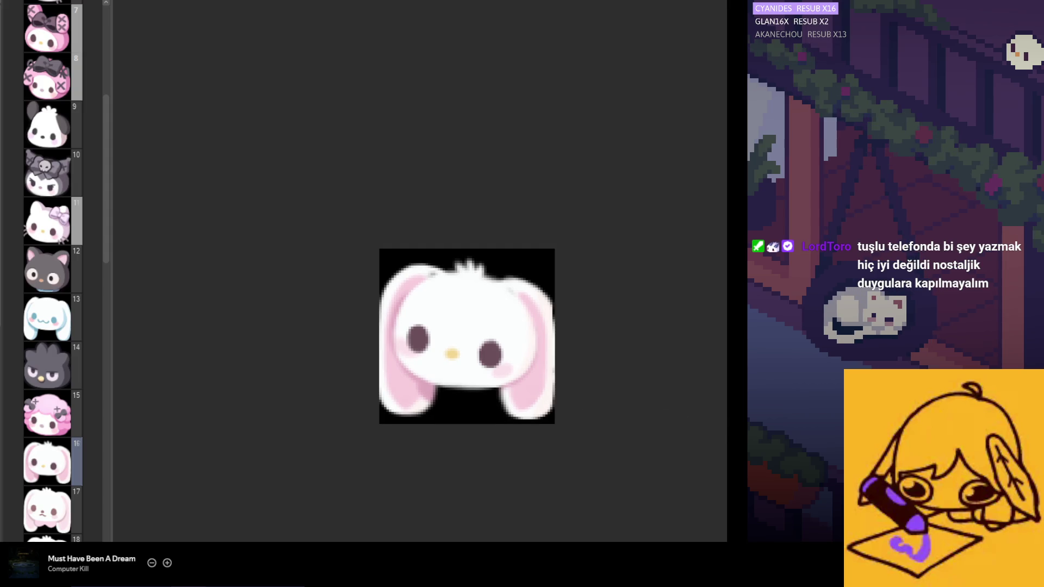
# Nudge the bunny layer up two steps within emote 16's black square.
pyautogui.press('Up')
pyautogui.press('Up')
pyautogui.press('Up')
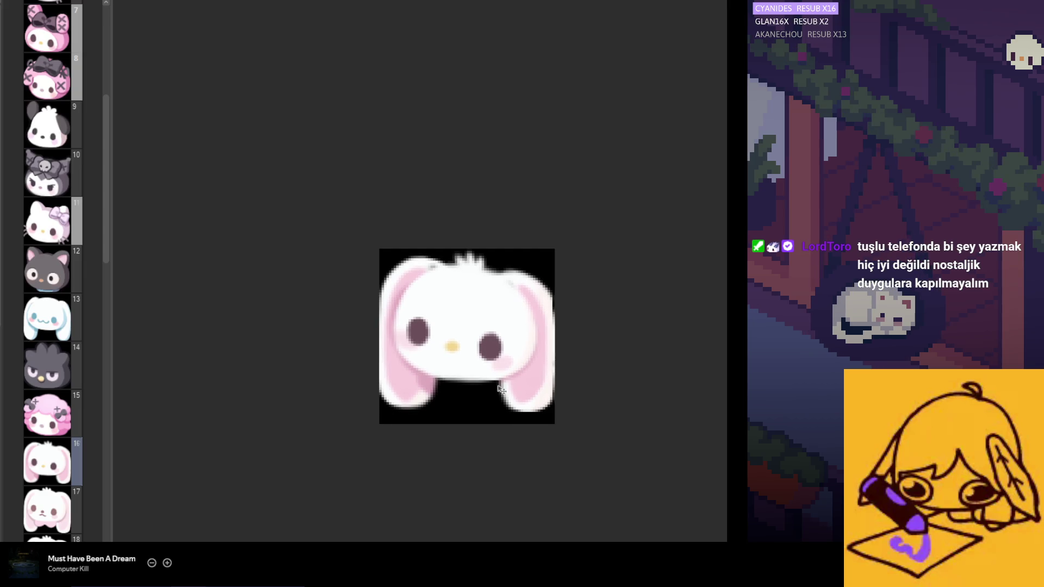
pyautogui.press('Up')
pyautogui.press('Up')
pyautogui.press('Up')
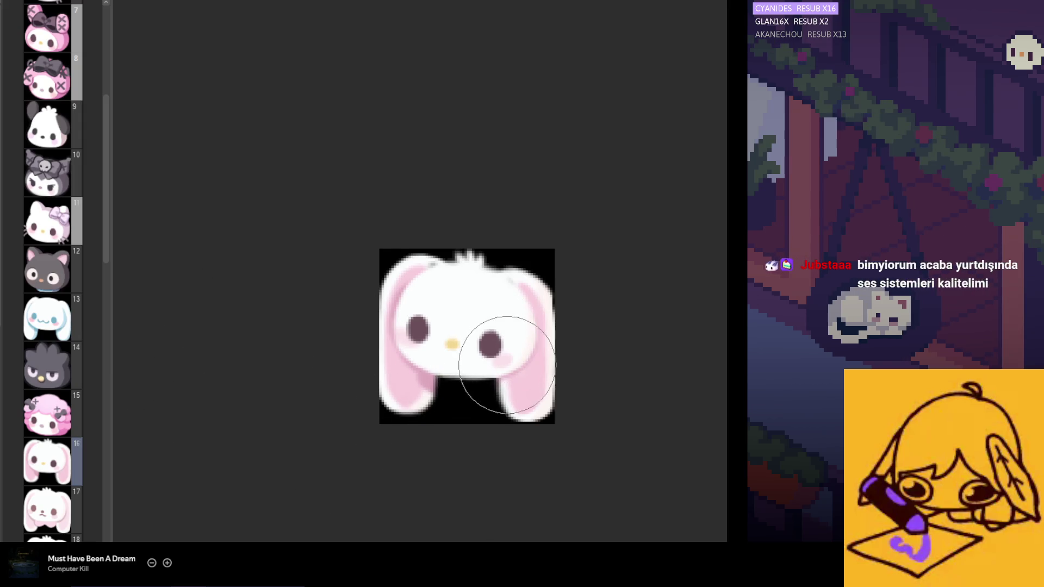
pyautogui.scroll(-3, 479, 388)
# Zoom in on emote 16 so the white pink-eared bunny fills the centre of the view.
pyautogui.scroll(5, 504, 441)
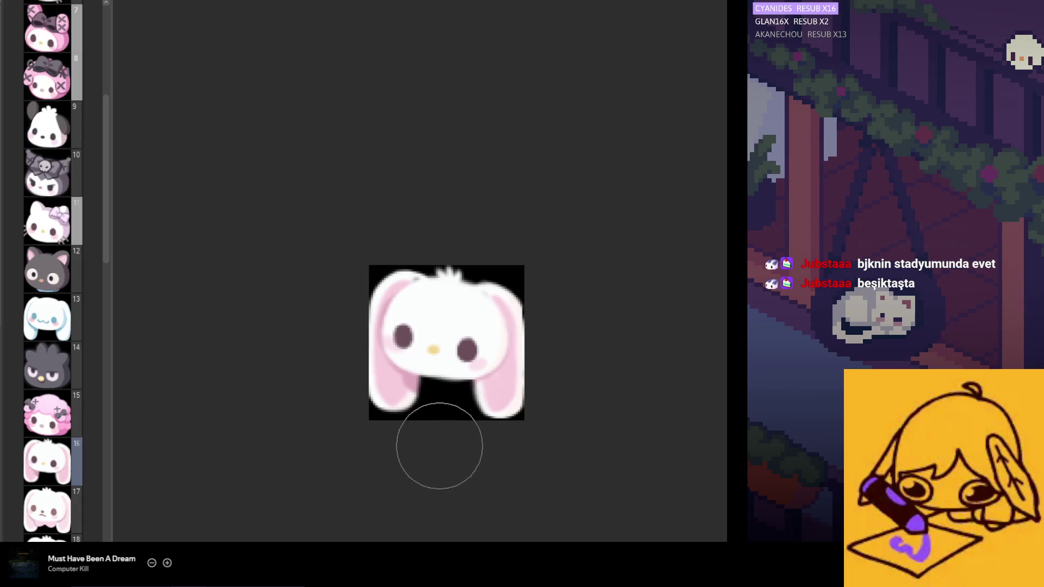
pyautogui.scroll(-2, 439, 445)
pyautogui.scroll(3, 449, 422)
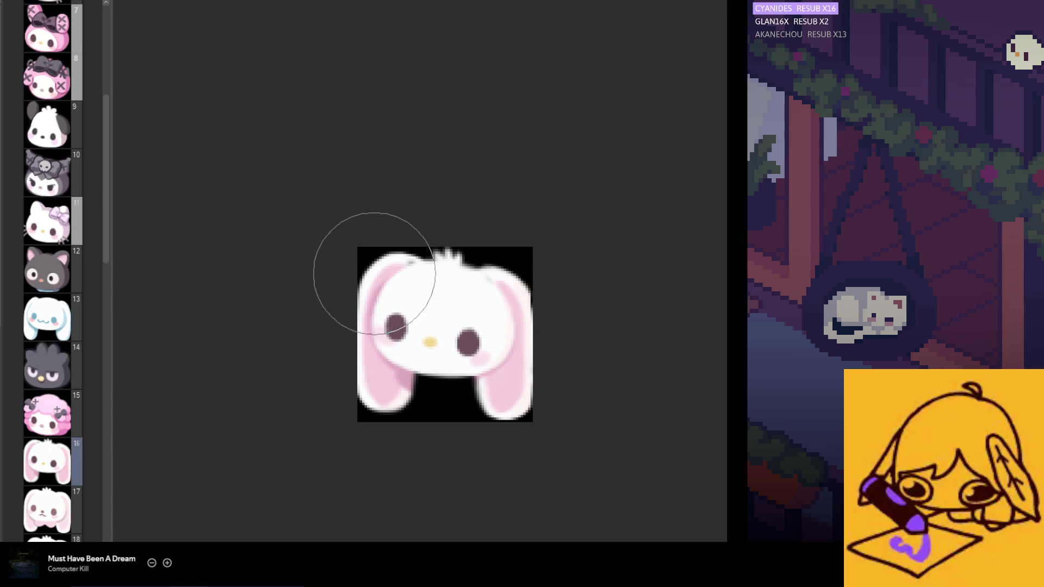
pyautogui.scroll(-2, 398, 275)
pyautogui.scroll(-3, 406, 290)
pyautogui.hscroll(-3, 438, 351)
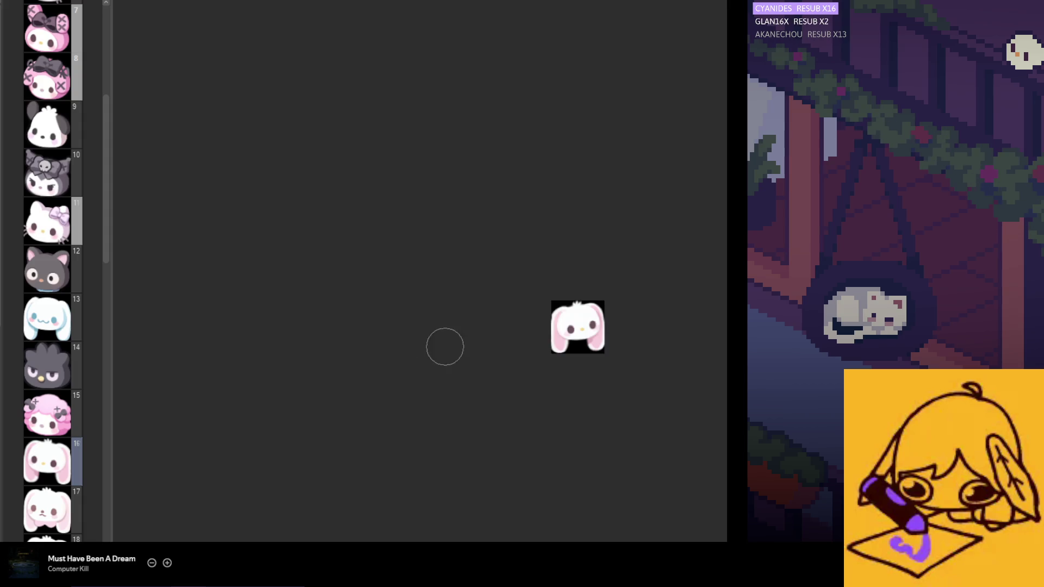
pyautogui.scroll(3, 560, 342)
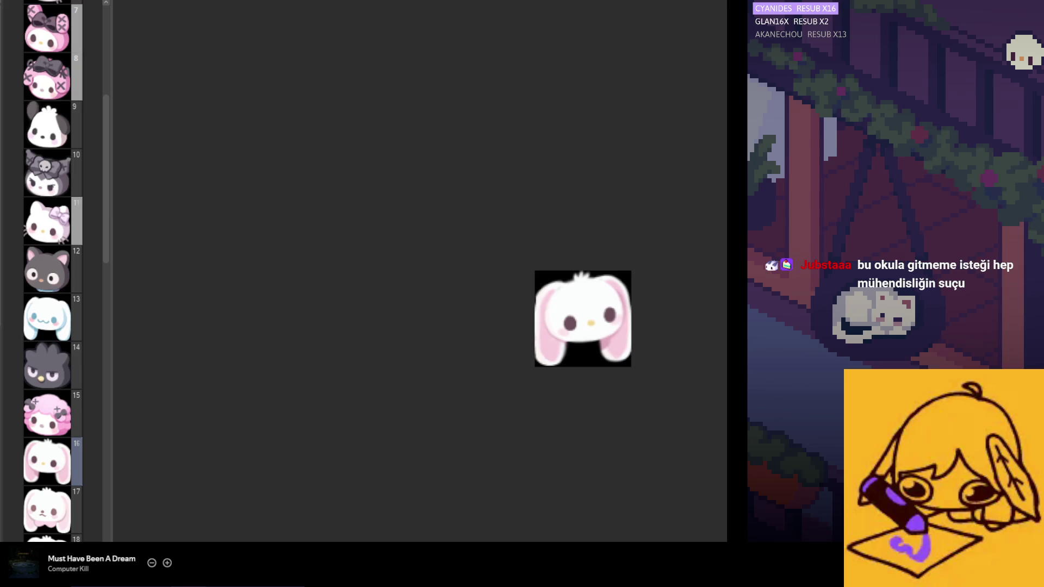
pyautogui.scroll(1, 516, 324)
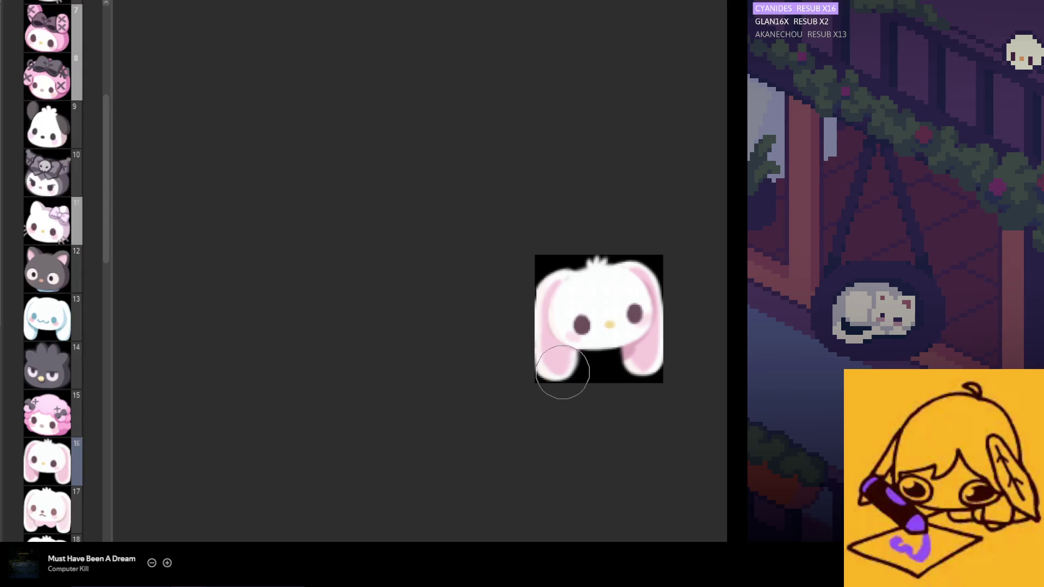
pyautogui.hscroll(5, 566, 365)
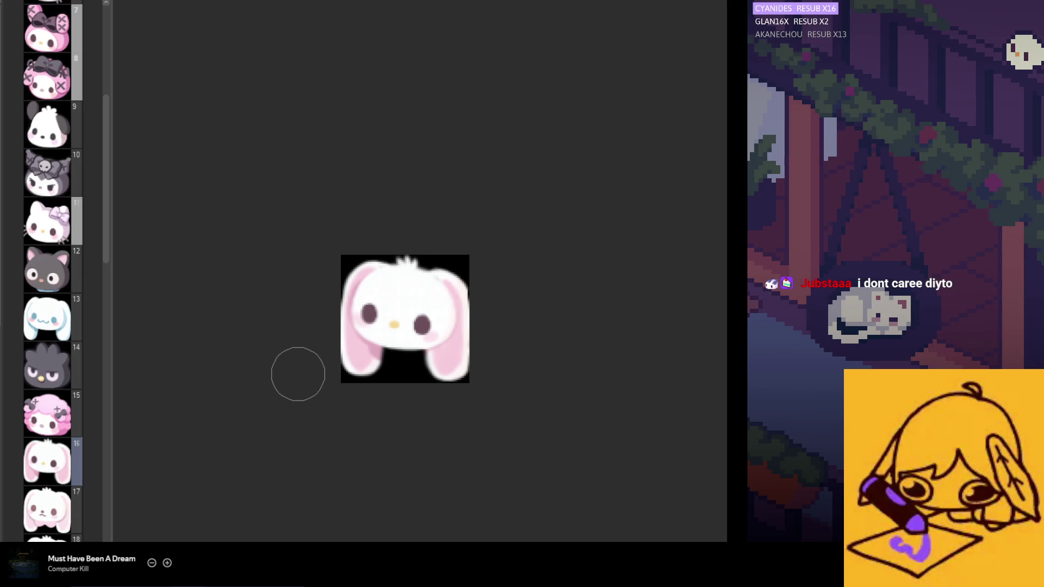
pyautogui.scroll(2, 338, 337)
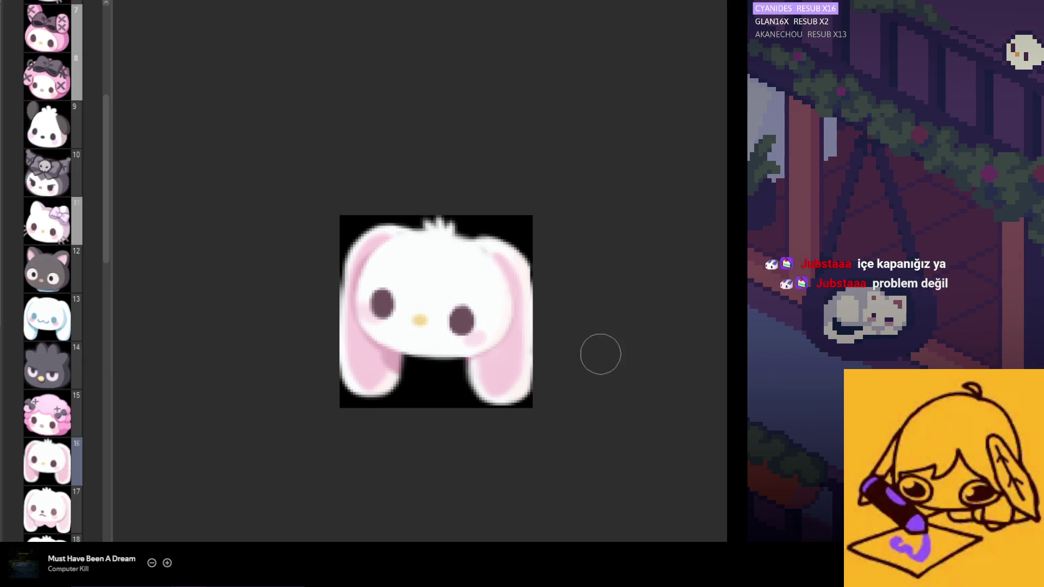
pyautogui.scroll(1, 394, 286)
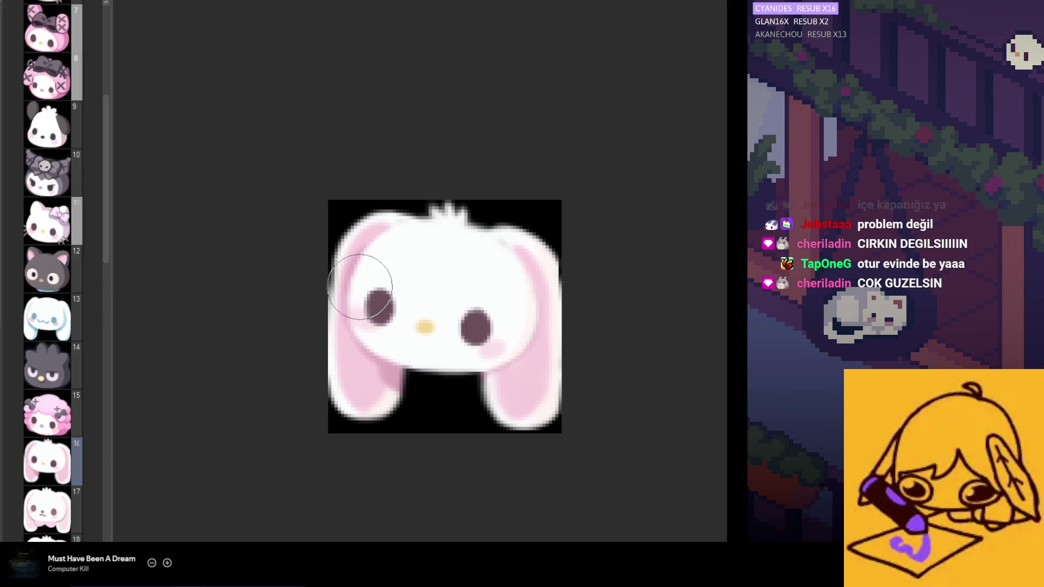
pyautogui.scroll(-3, 369, 341)
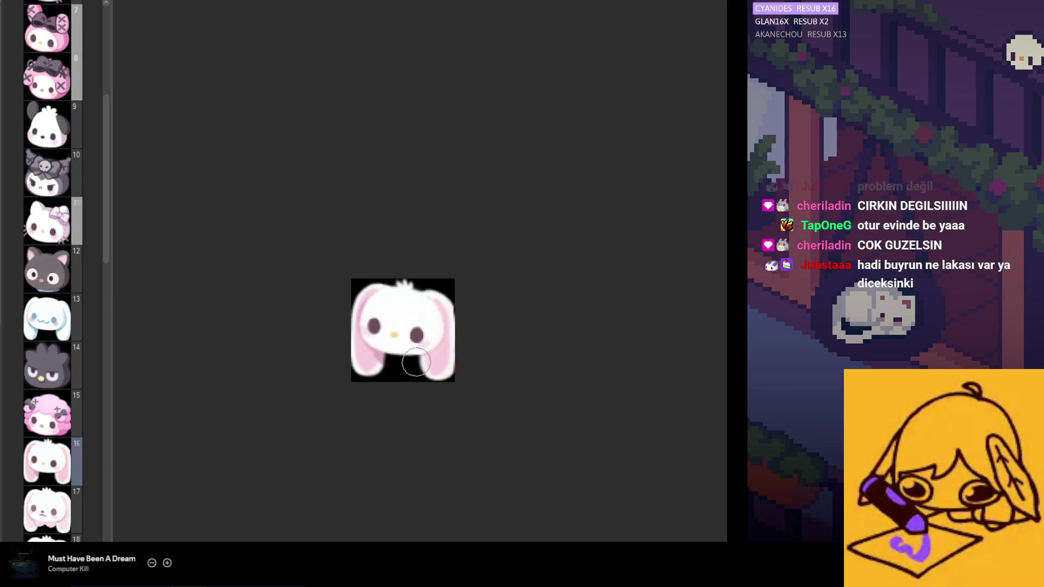
pyautogui.moveTo(435, 353); pyautogui.dragTo(533, 323)
pyautogui.scroll(2, 549, 305)
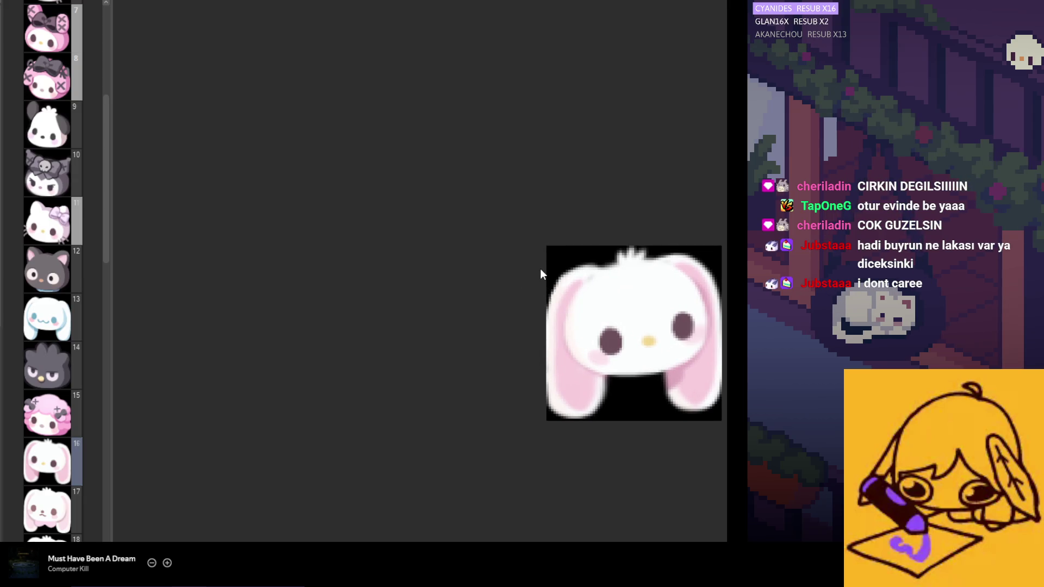
pyautogui.press('m')
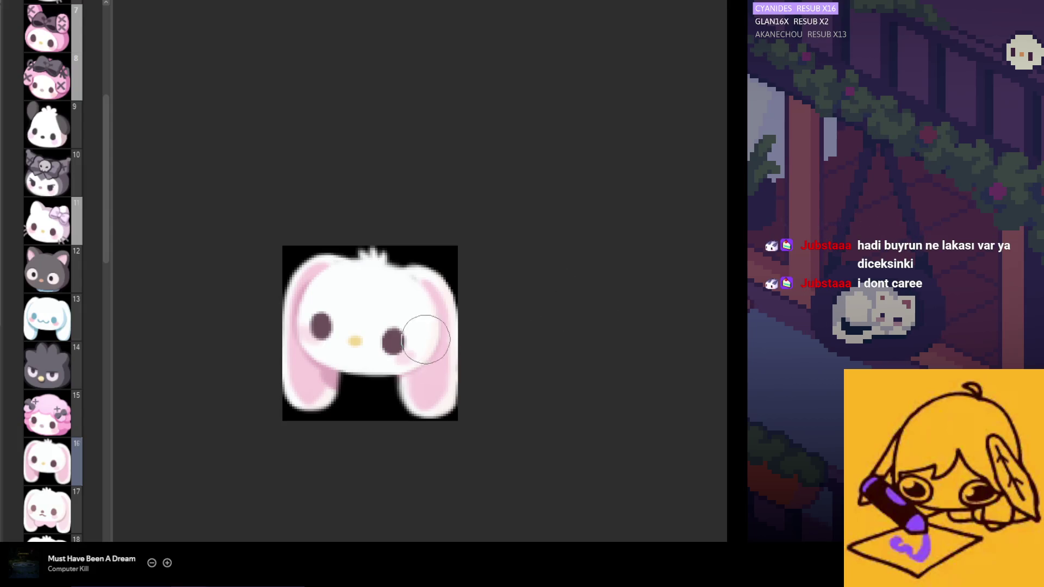
pyautogui.scroll(1, 413, 325)
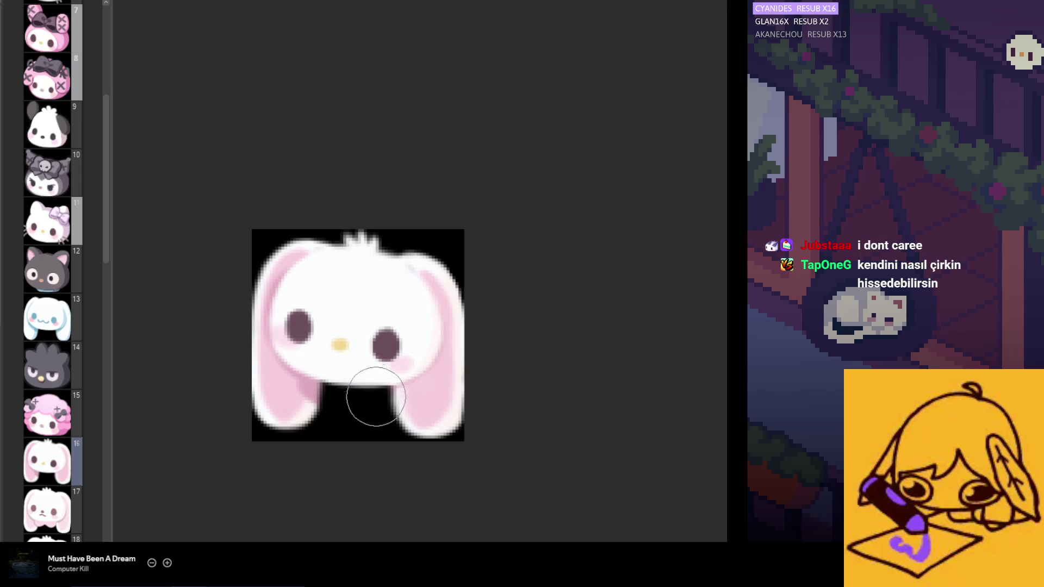
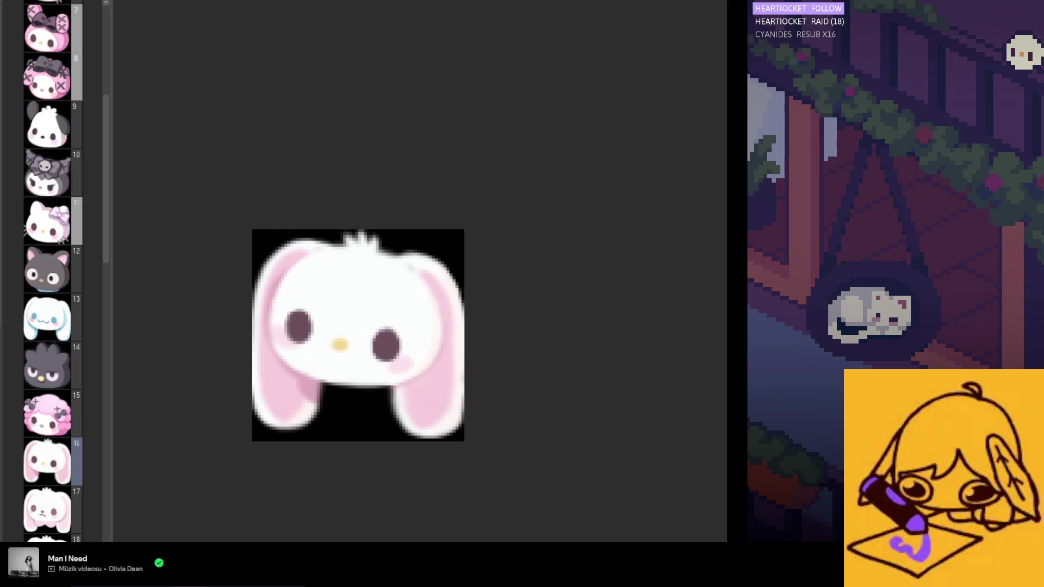
# Zoom around the bunny, mirror the view to check its symmetry, then restore it.
pyautogui.scroll(-3, 400, 218)
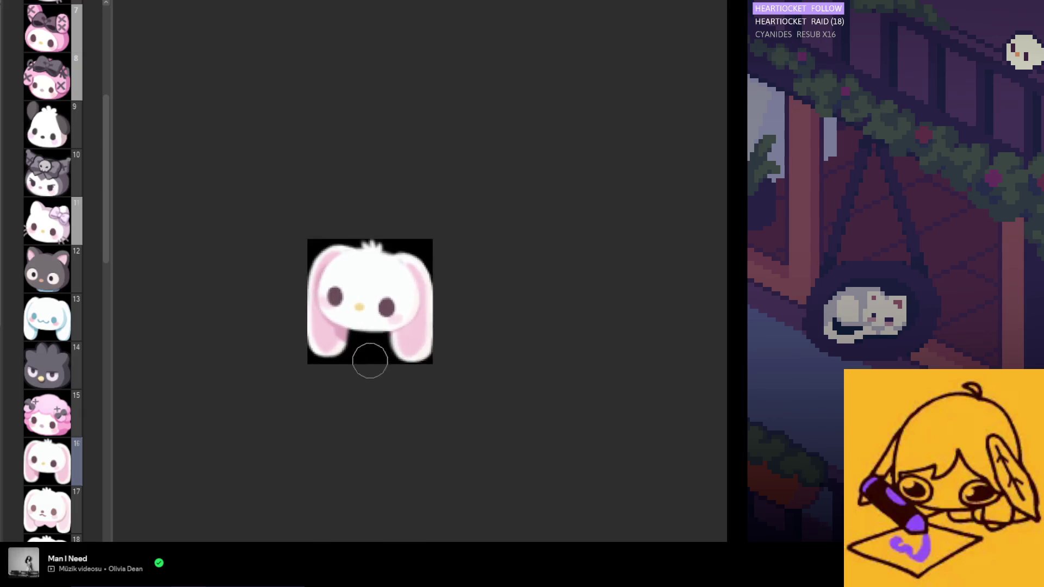
pyautogui.scroll(3, 367, 367)
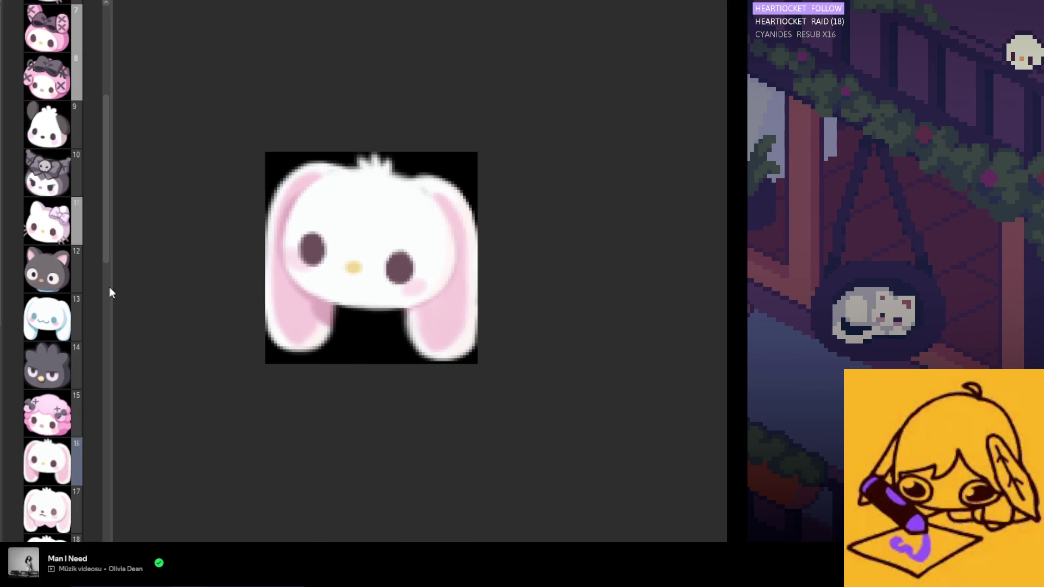
pyautogui.scroll(1, 389, 288)
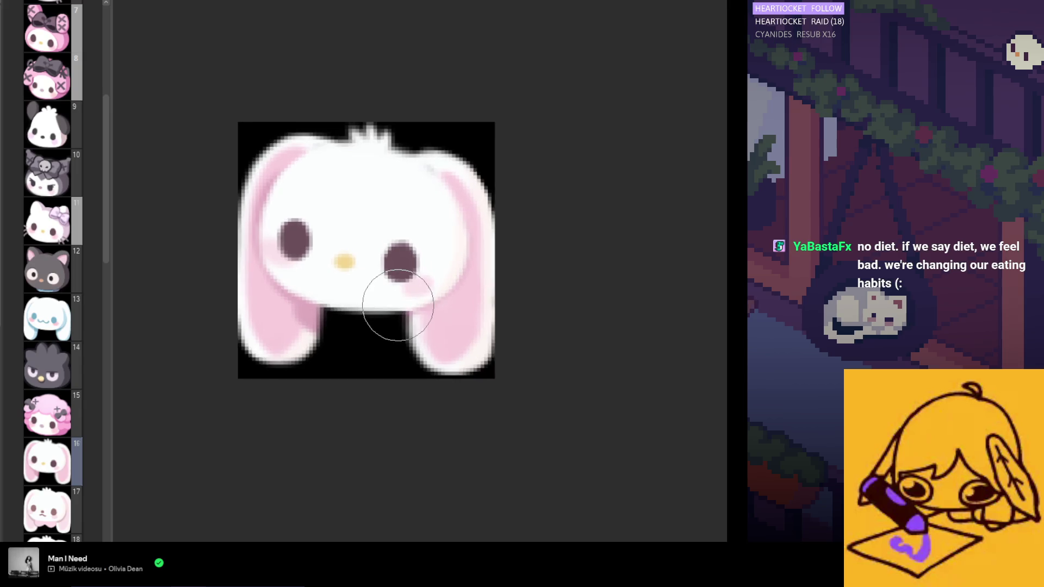
pyautogui.scroll(-2, 381, 310)
pyautogui.scroll(1, 339, 297)
pyautogui.scroll(3, 342, 288)
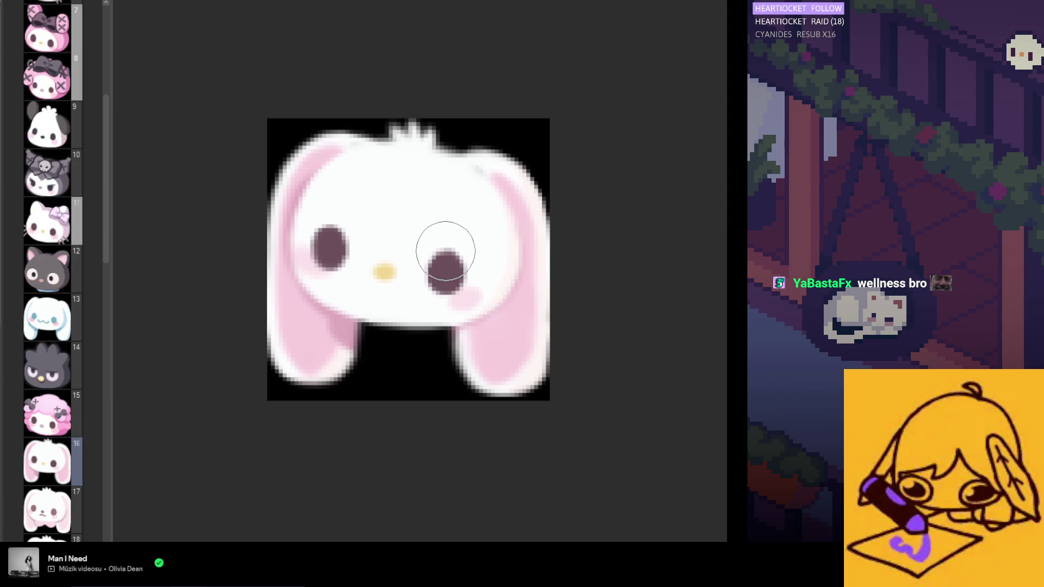
pyautogui.press('m')
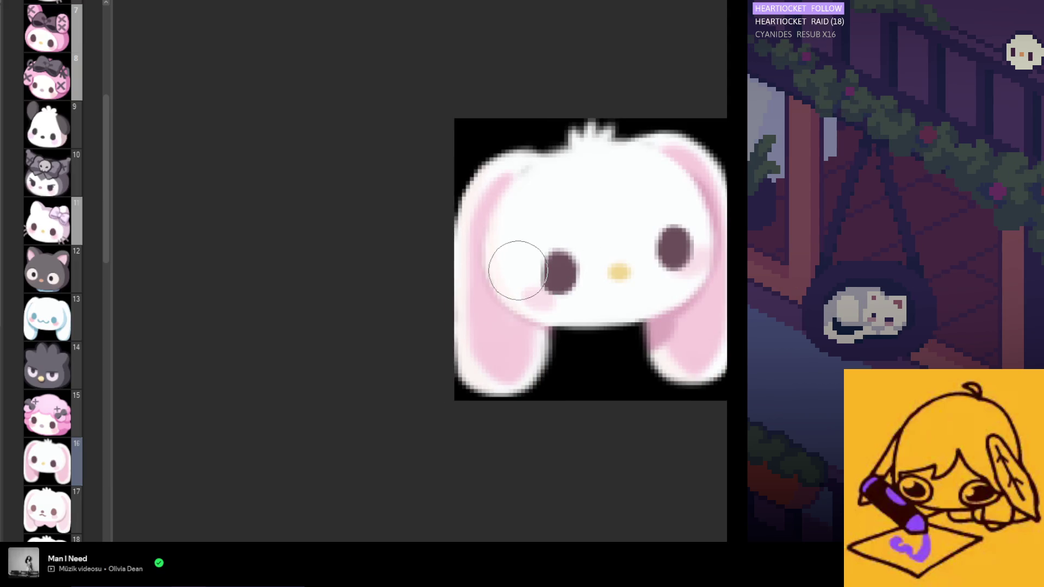
pyautogui.press('m')
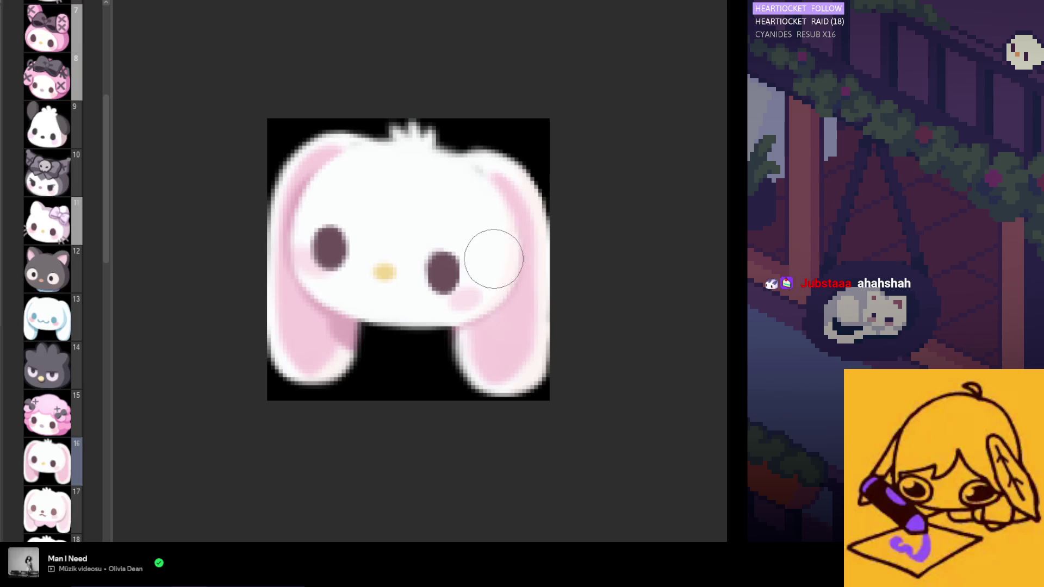
# Pan and zoom across the emote and make the brush much larger.
pyautogui.scroll(-2, 506, 358)
pyautogui.scroll(-2, 459, 394)
pyautogui.scroll(2, 441, 353)
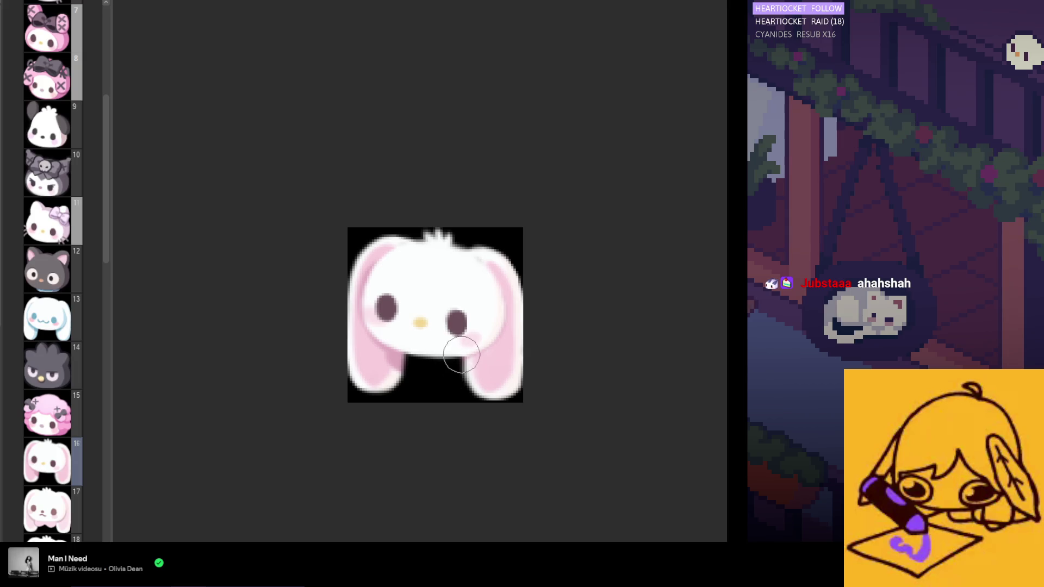
pyautogui.scroll(-3, 483, 387)
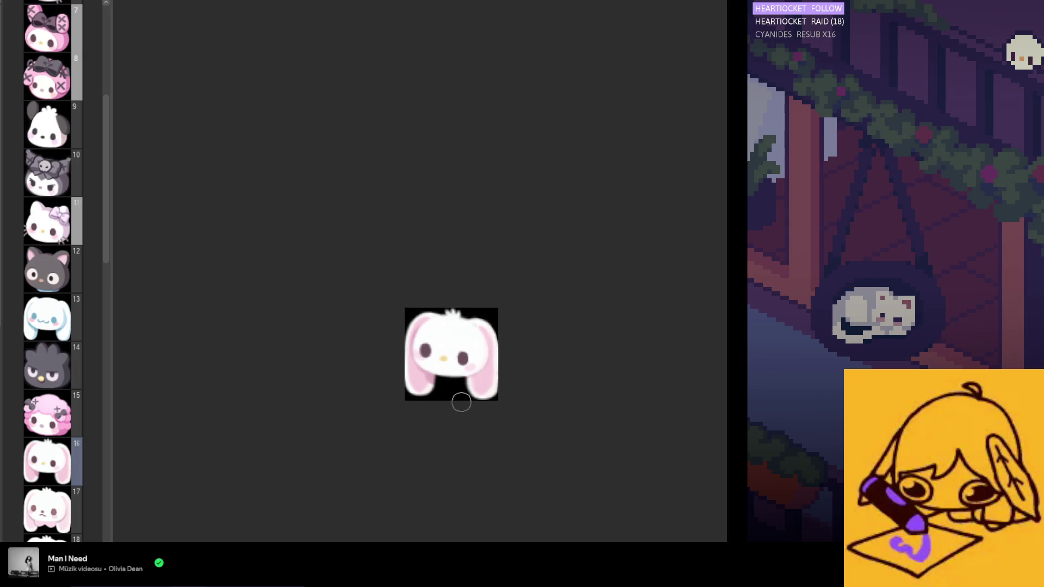
pyautogui.scroll(1, 470, 438)
pyautogui.scroll(1, 459, 399)
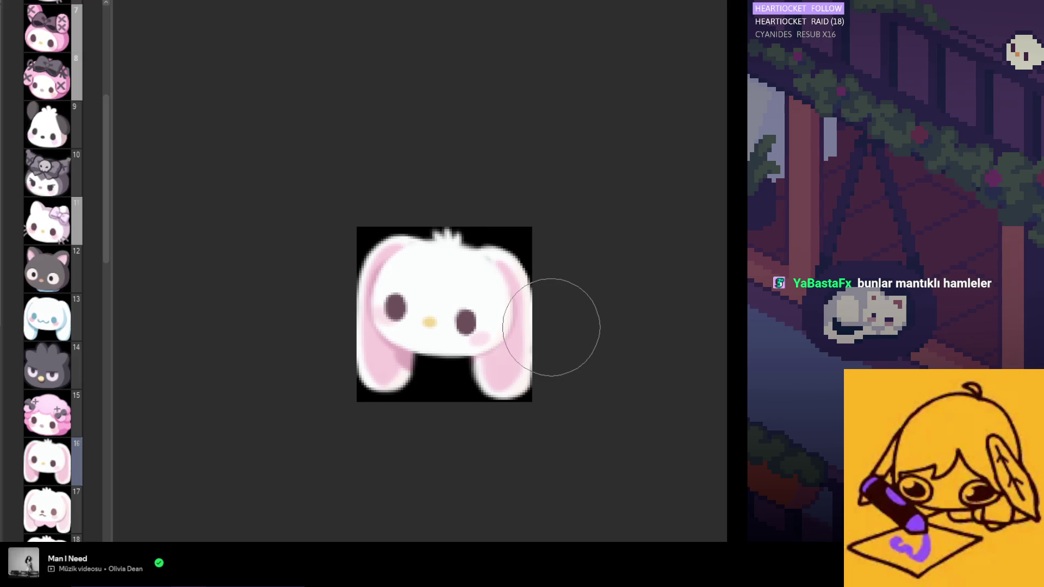
pyautogui.hscroll(-3, 521, 337)
pyautogui.scroll(2, 496, 350)
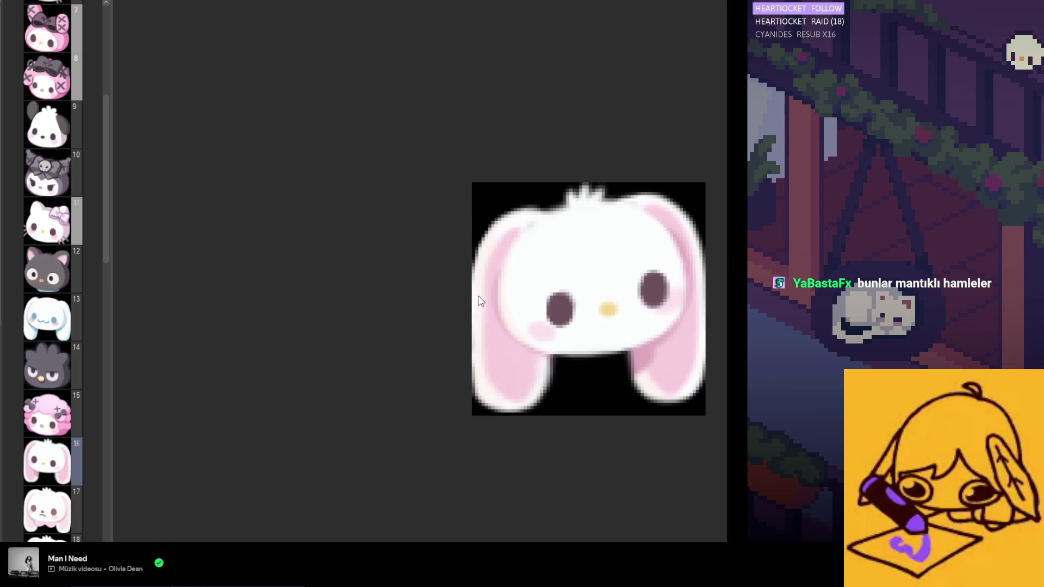
pyautogui.scroll(-2, 522, 401)
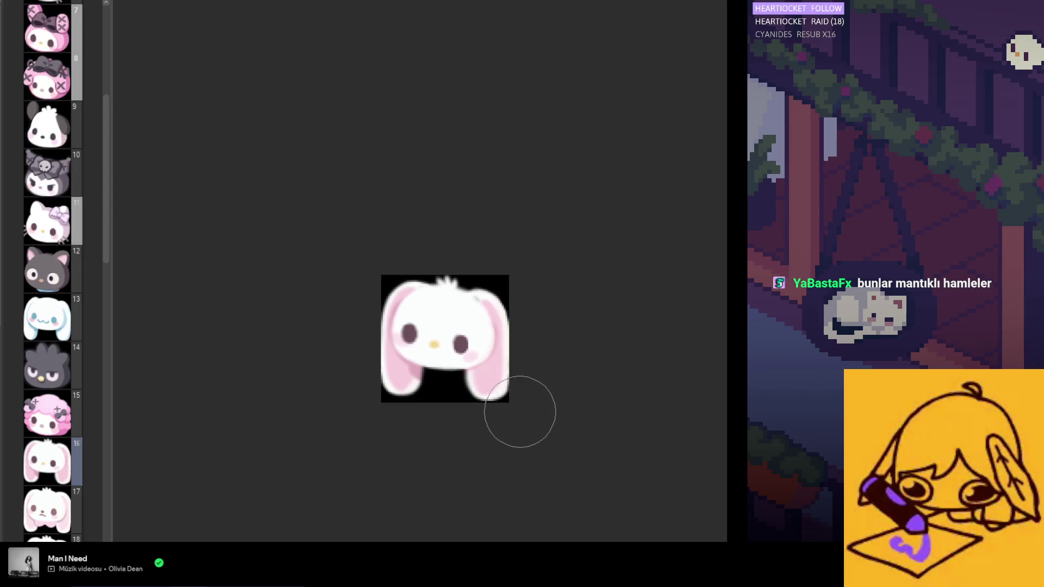
pyautogui.hscroll(3, 489, 373)
pyautogui.hscroll(-3, 490, 373)
pyautogui.scroll(1, 490, 373)
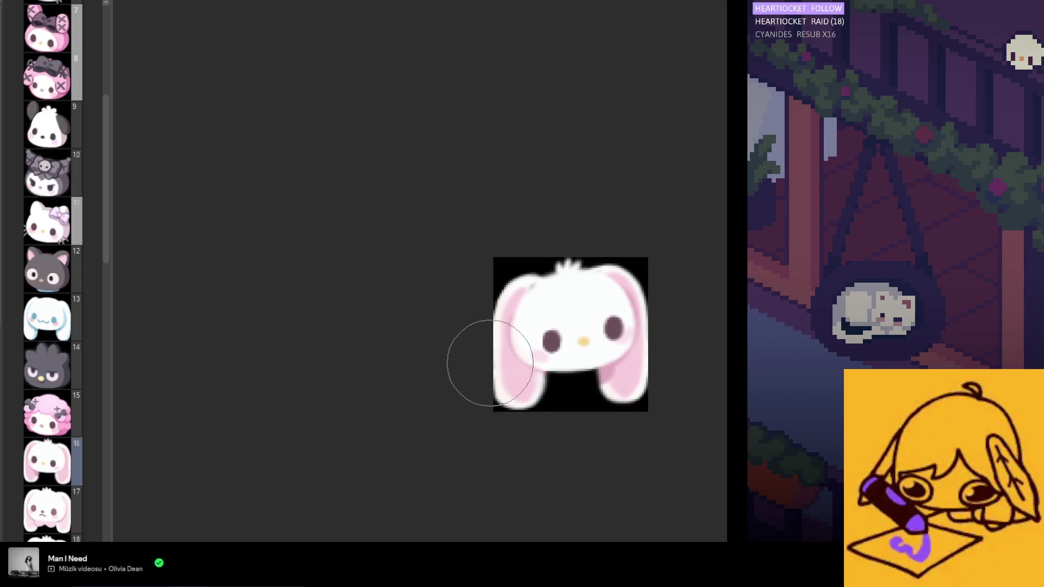
pyautogui.hscroll(3, 484, 361)
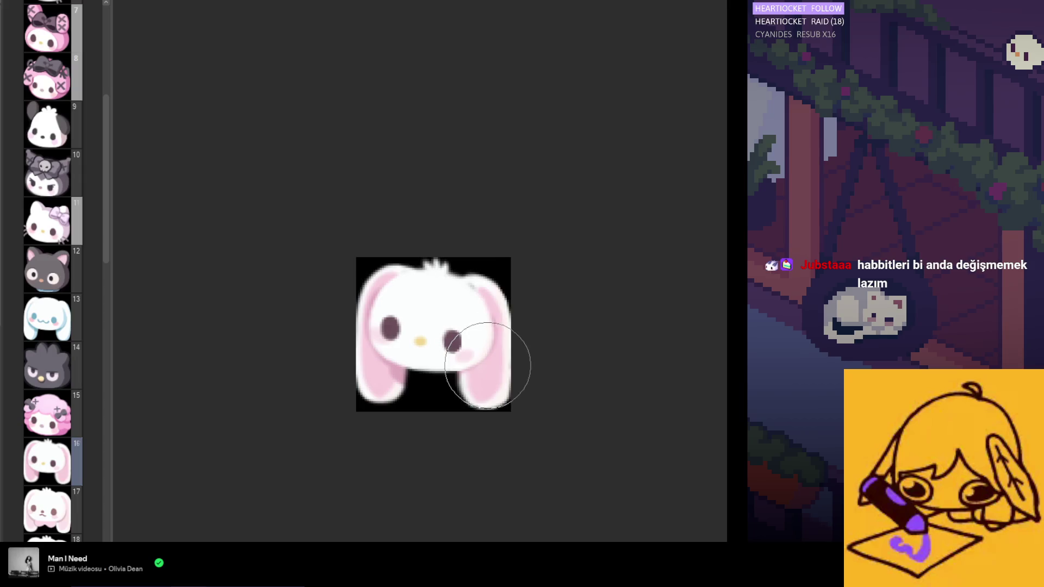
pyautogui.scroll(2, 500, 370)
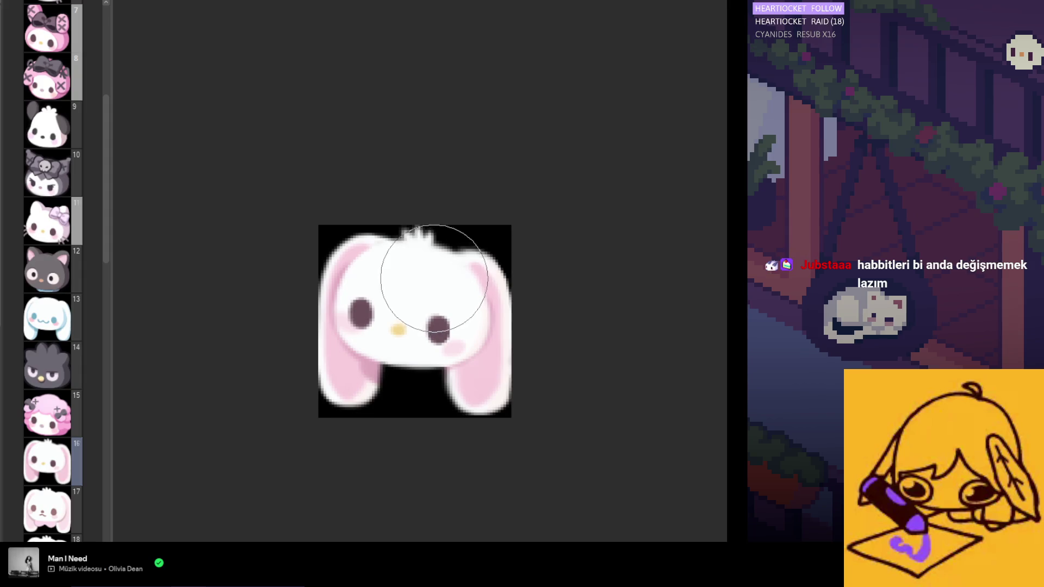
pyautogui.scroll(-1, 454, 267)
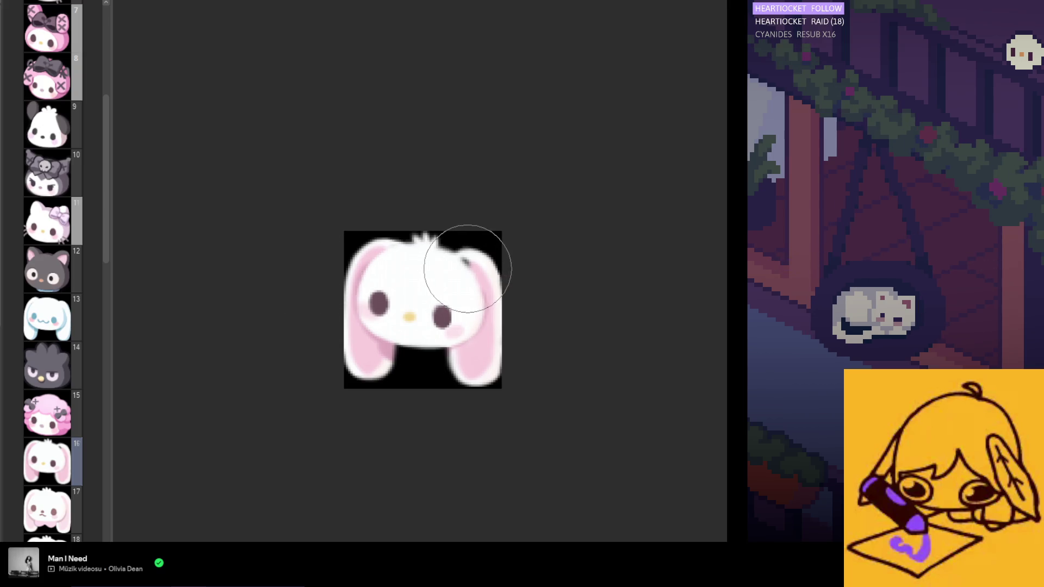
pyautogui.scroll(-1, 465, 282)
pyautogui.scroll(-1, 464, 282)
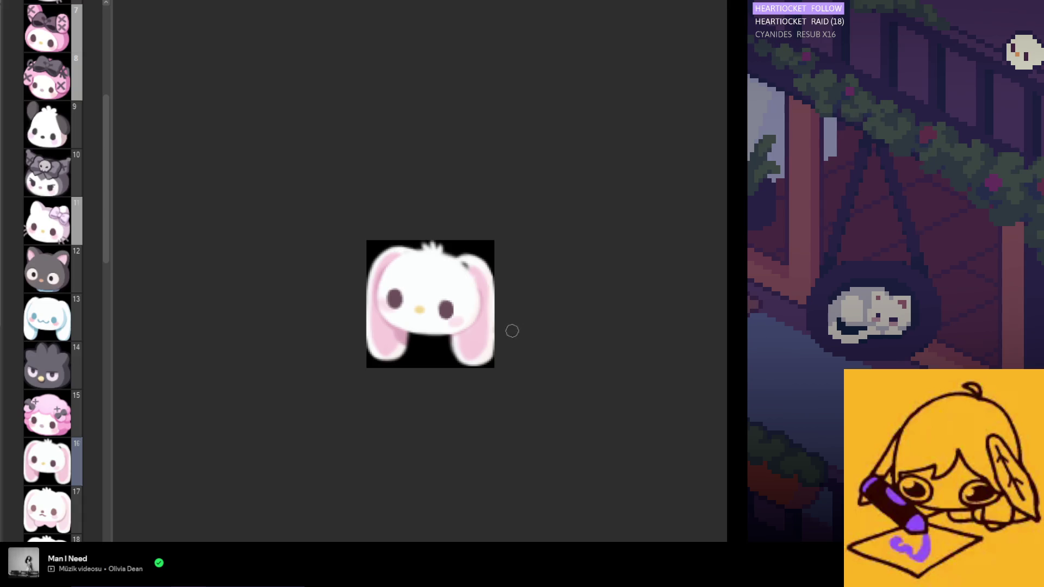
pyautogui.scroll(3, 506, 329)
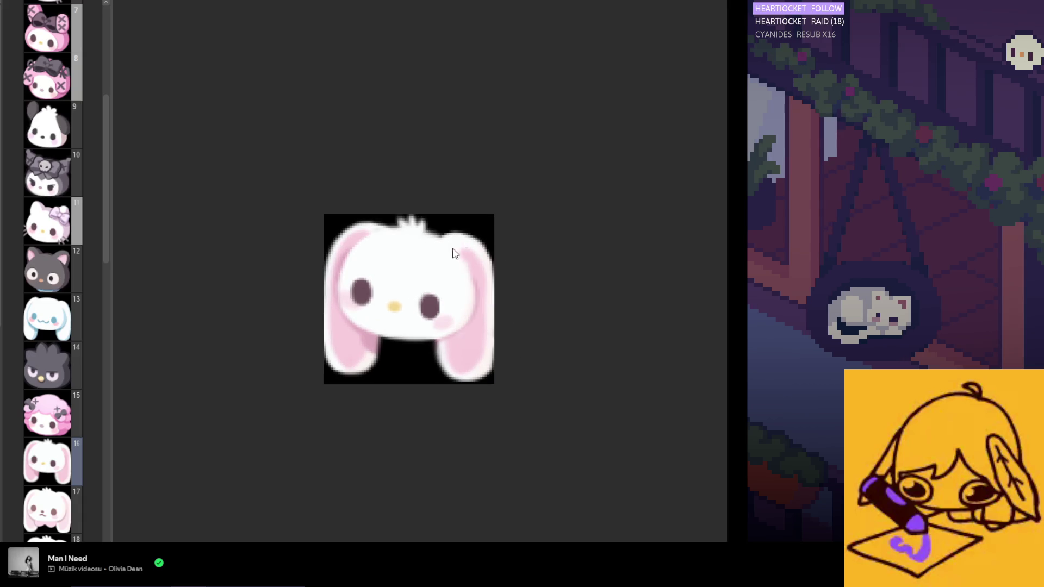
pyautogui.scroll(-5, 490, 248)
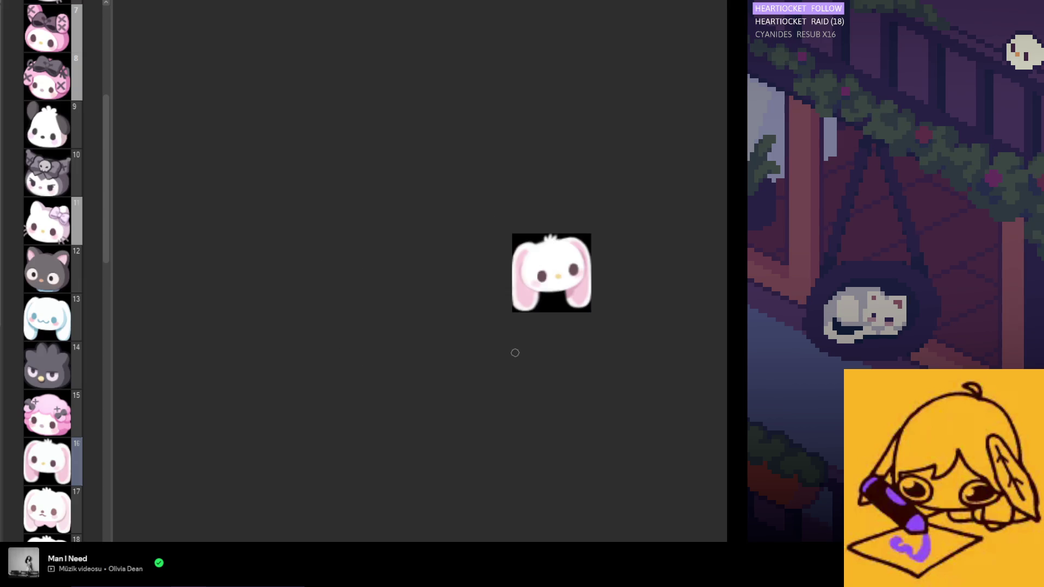
pyautogui.scroll(5, 548, 268)
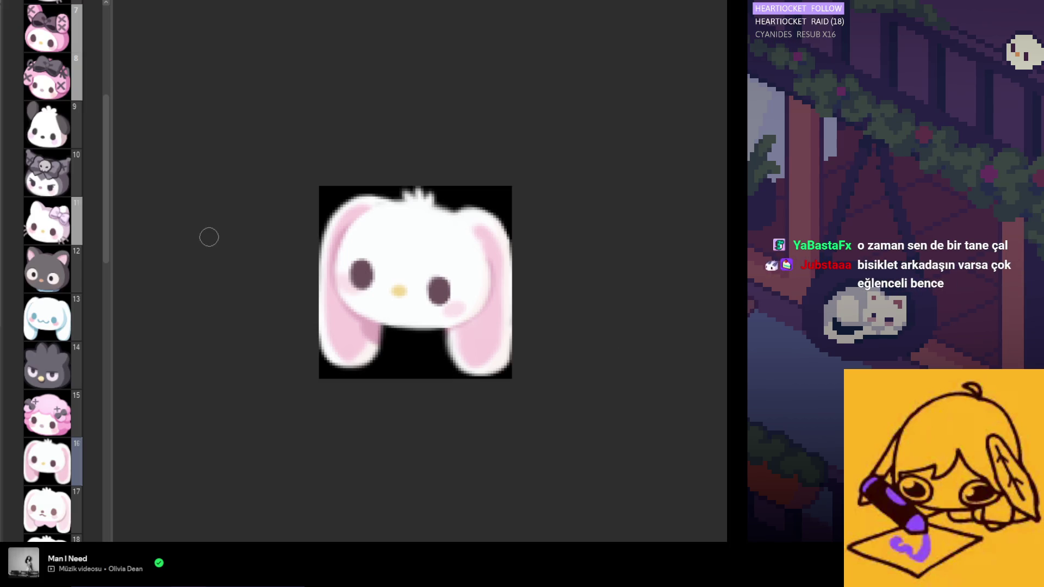
pyautogui.press(']')
pyautogui.press(']')
pyautogui.press(']')
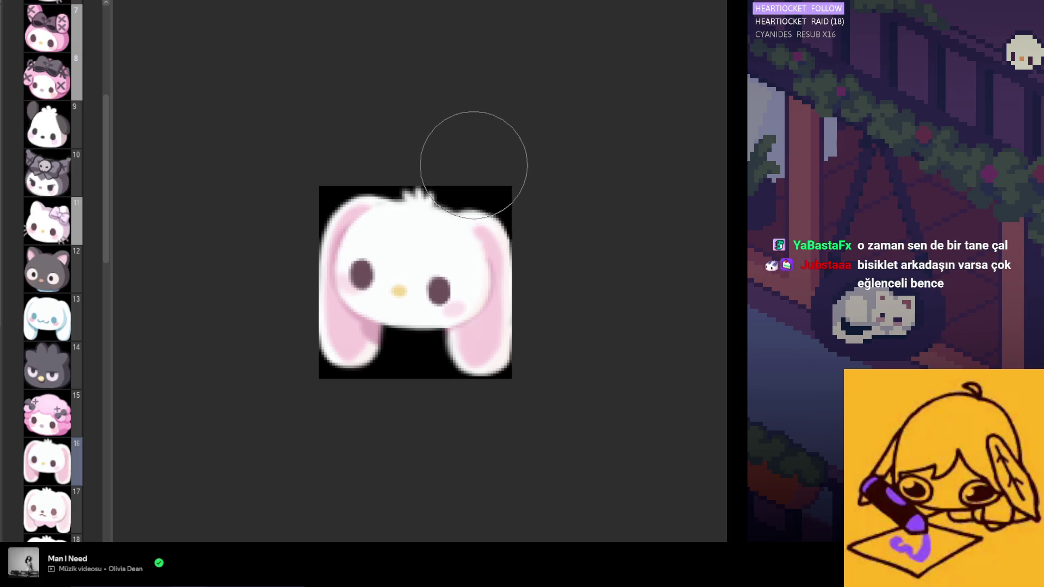
pyautogui.scroll(-3, 468, 195)
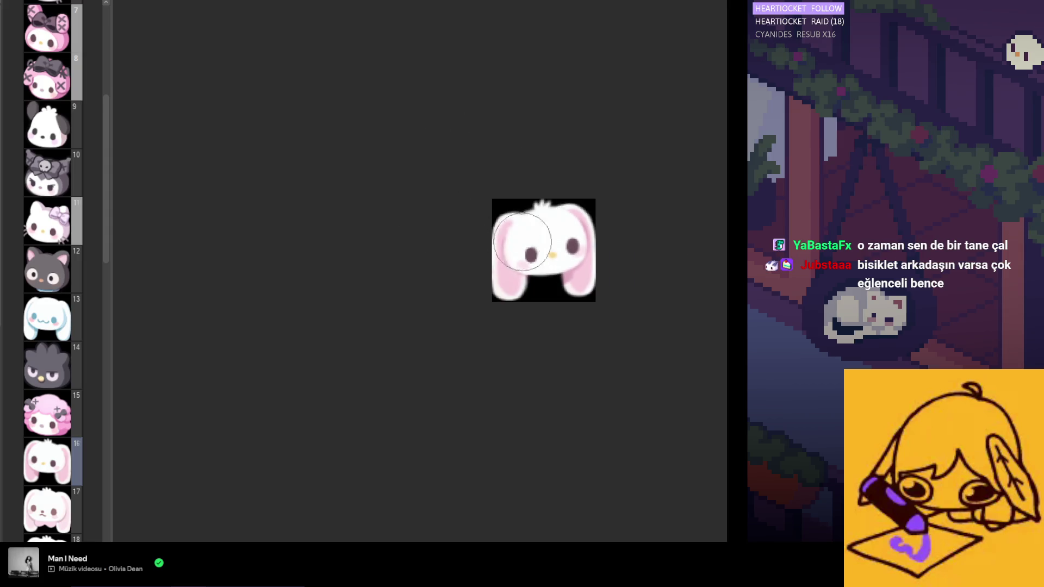
pyautogui.scroll(3, 577, 238)
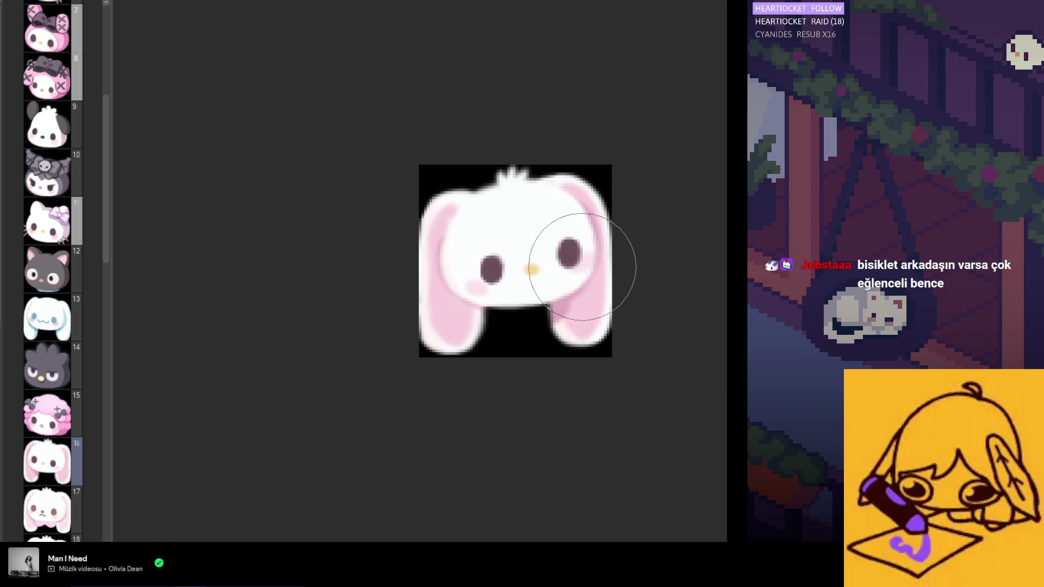
pyautogui.scroll(-2, 598, 233)
pyautogui.scroll(3, 543, 190)
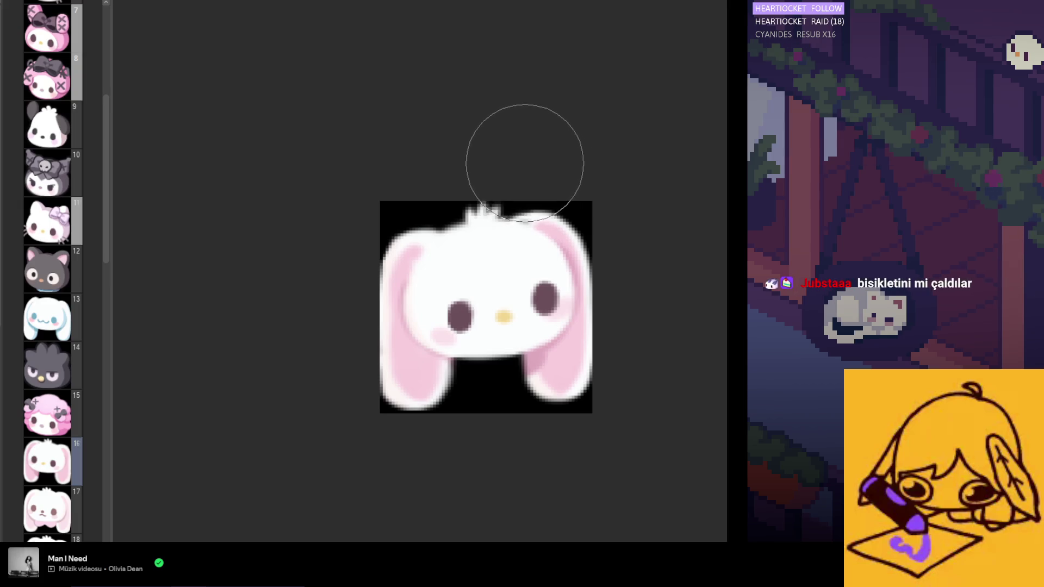
# Mirror the view again and zoom around to compare the ears' symmetry.
pyautogui.press('m')
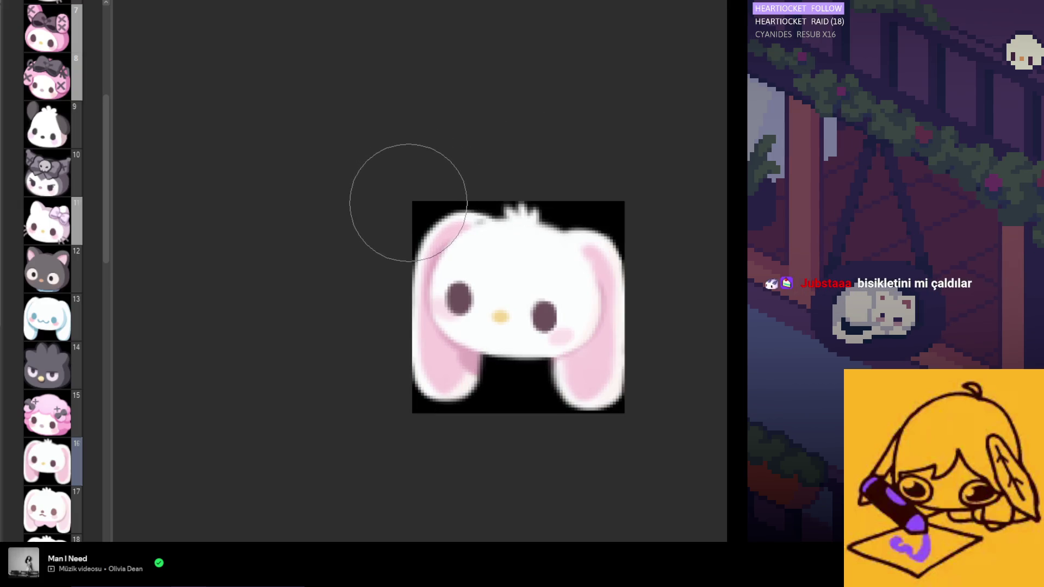
pyautogui.scroll(-3, 405, 168)
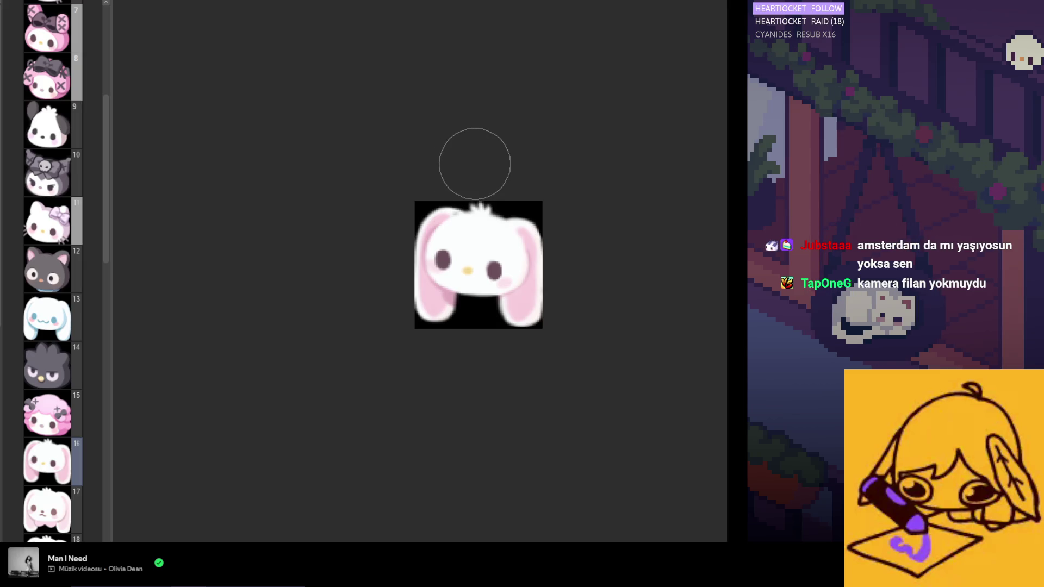
pyautogui.scroll(3, 505, 195)
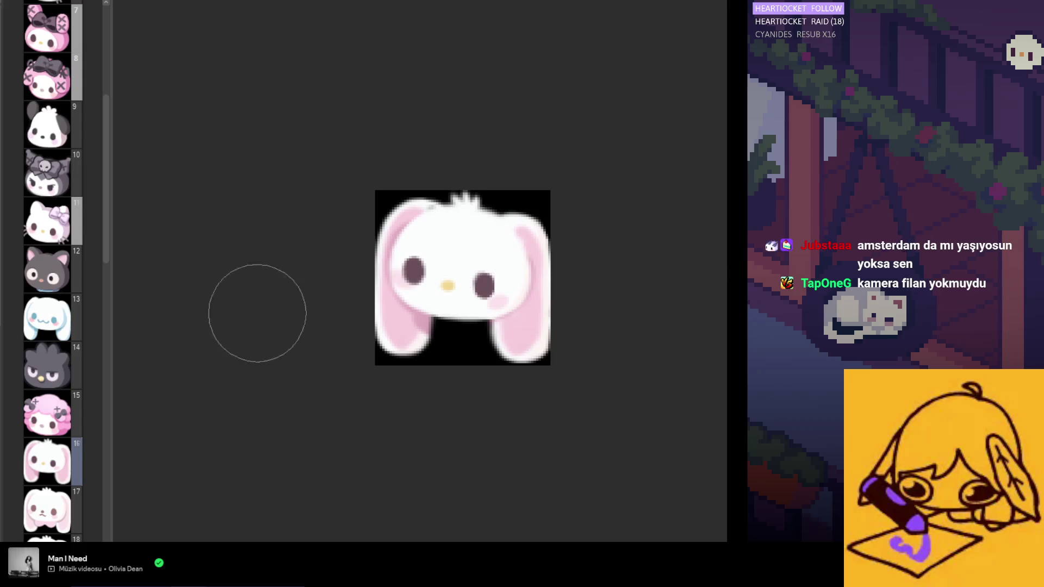
pyautogui.scroll(2, 490, 239)
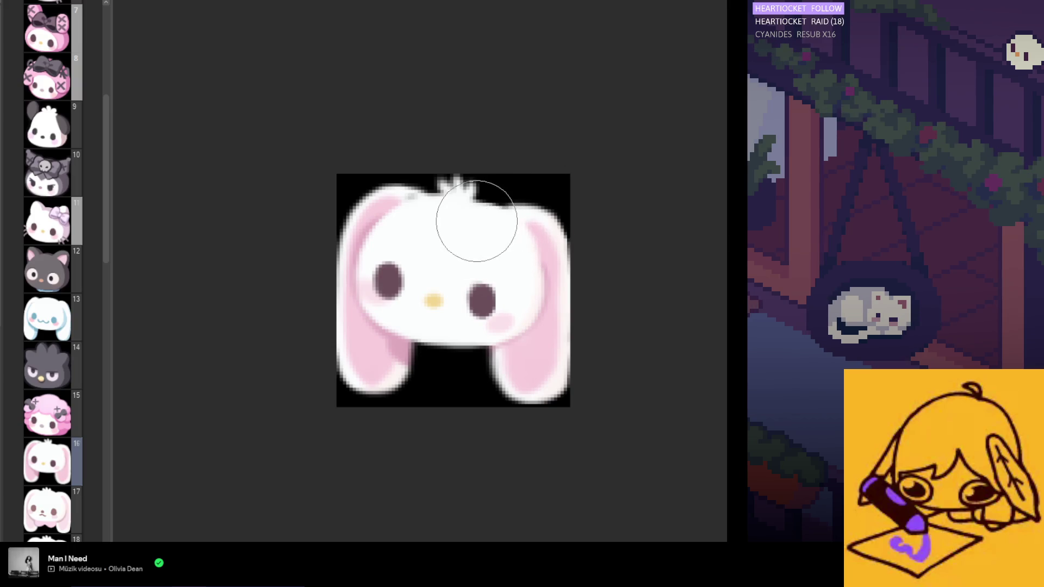
pyautogui.scroll(-2, 476, 245)
pyautogui.scroll(2, 484, 245)
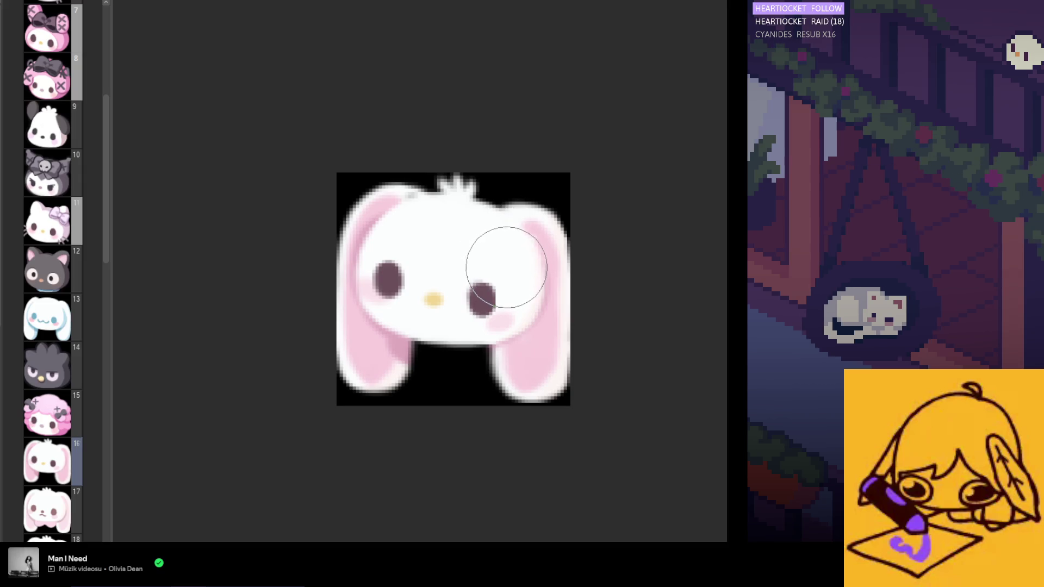
pyautogui.scroll(-2, 501, 267)
pyautogui.press('m')
pyautogui.scroll(2, 495, 269)
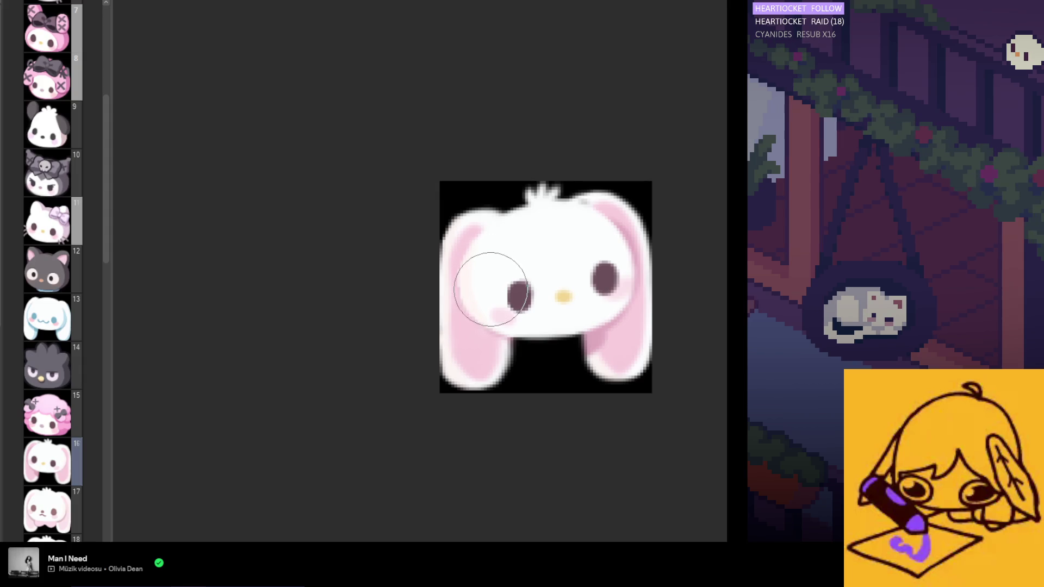
pyautogui.scroll(-2, 496, 292)
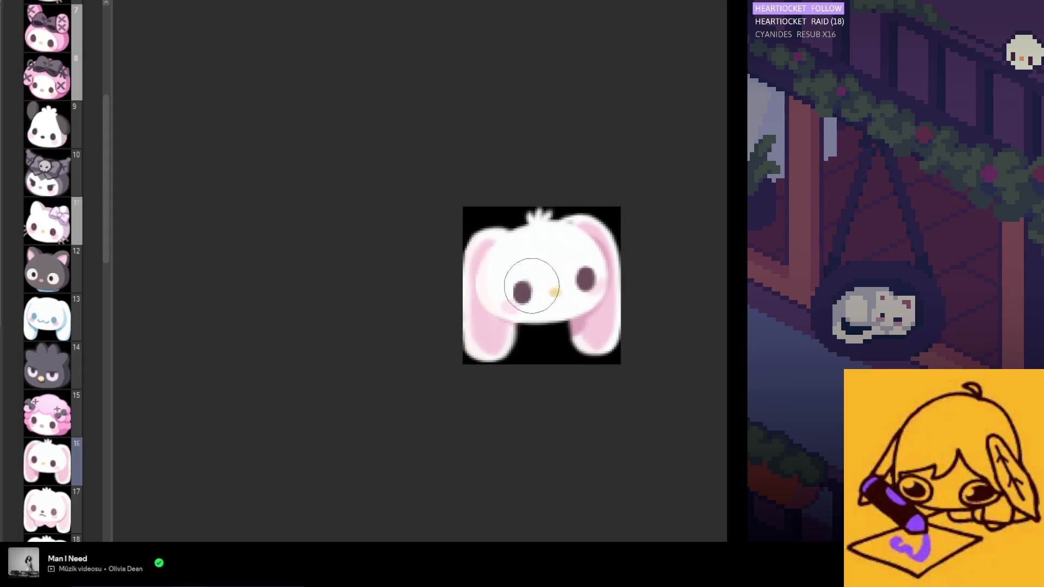
pyautogui.scroll(2, 524, 320)
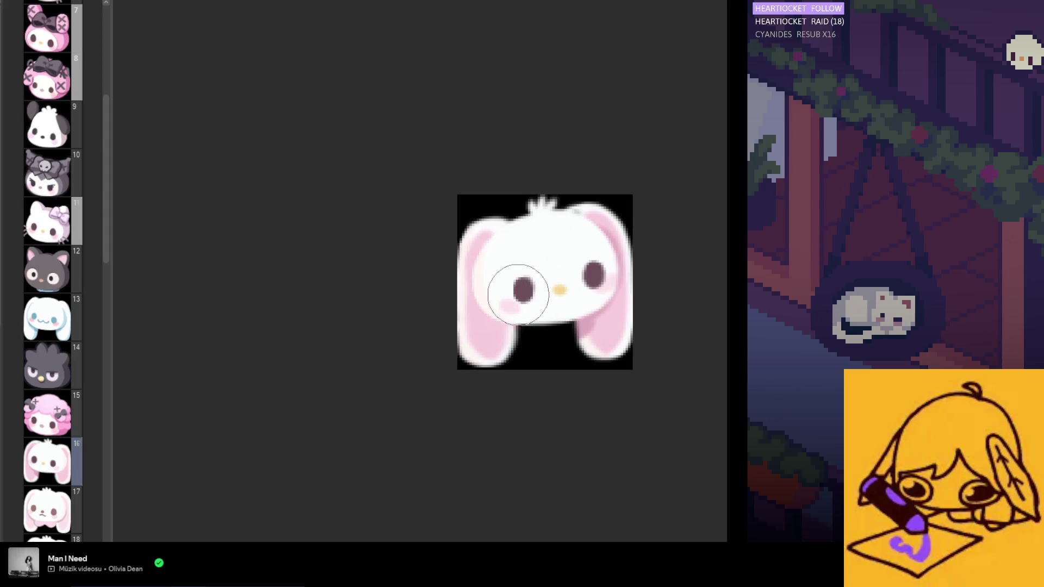
pyautogui.scroll(1, 511, 292)
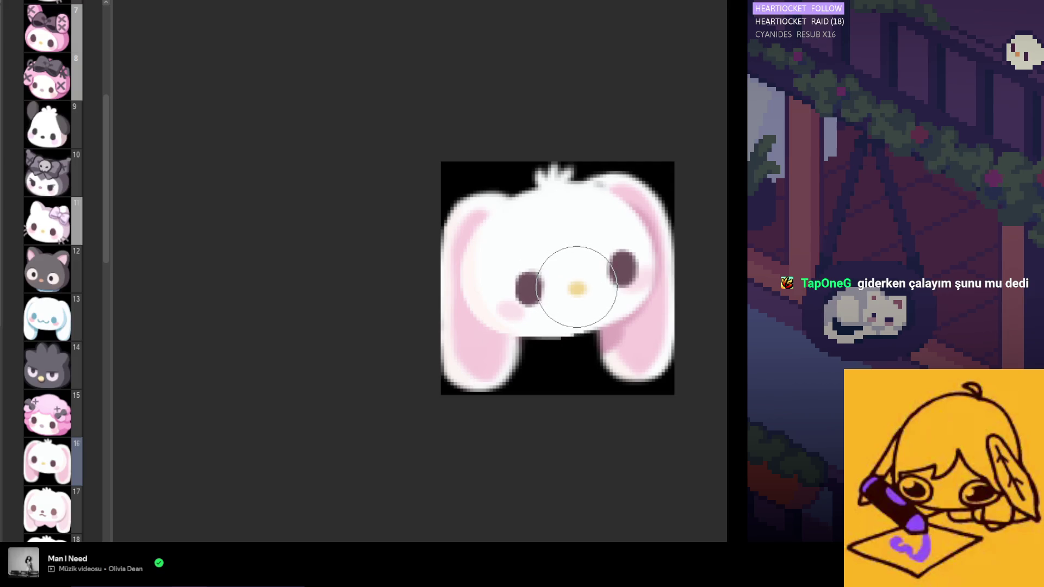
pyautogui.scroll(-2, 576, 287)
pyautogui.scroll(1, 418, 346)
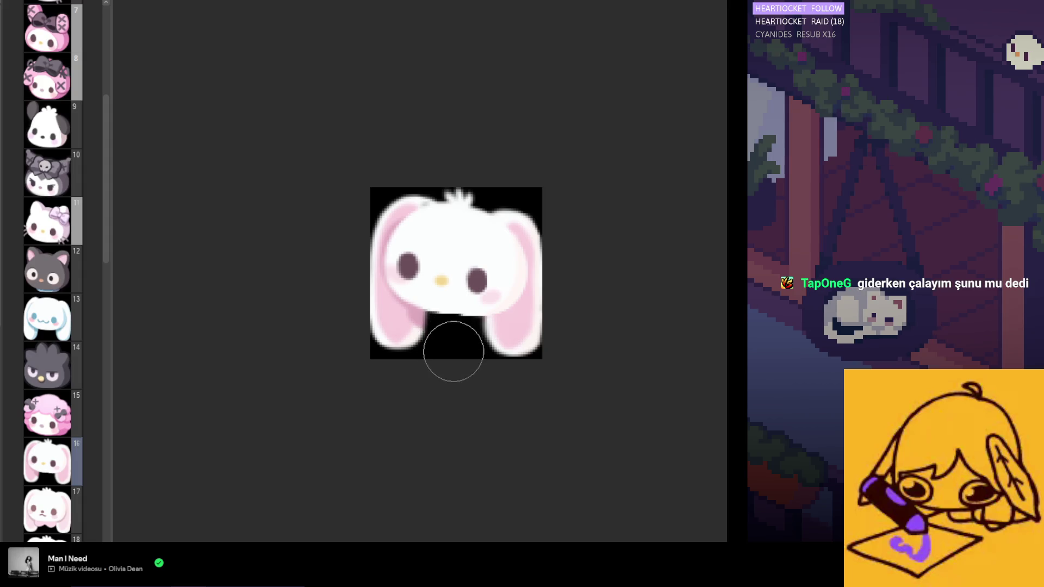
pyautogui.scroll(-1, 452, 342)
pyautogui.scroll(2, 455, 327)
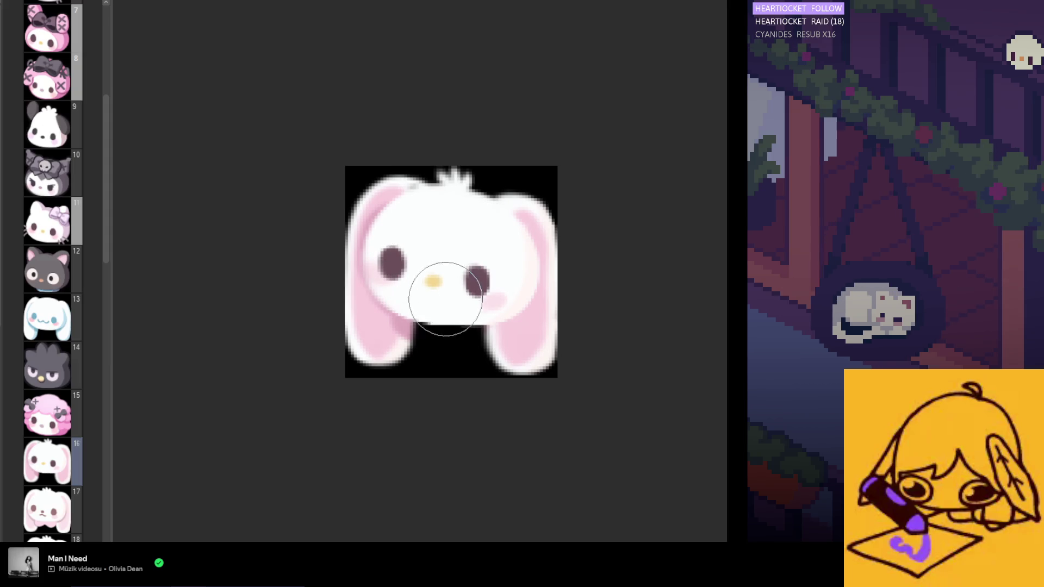
pyautogui.scroll(-4, 472, 337)
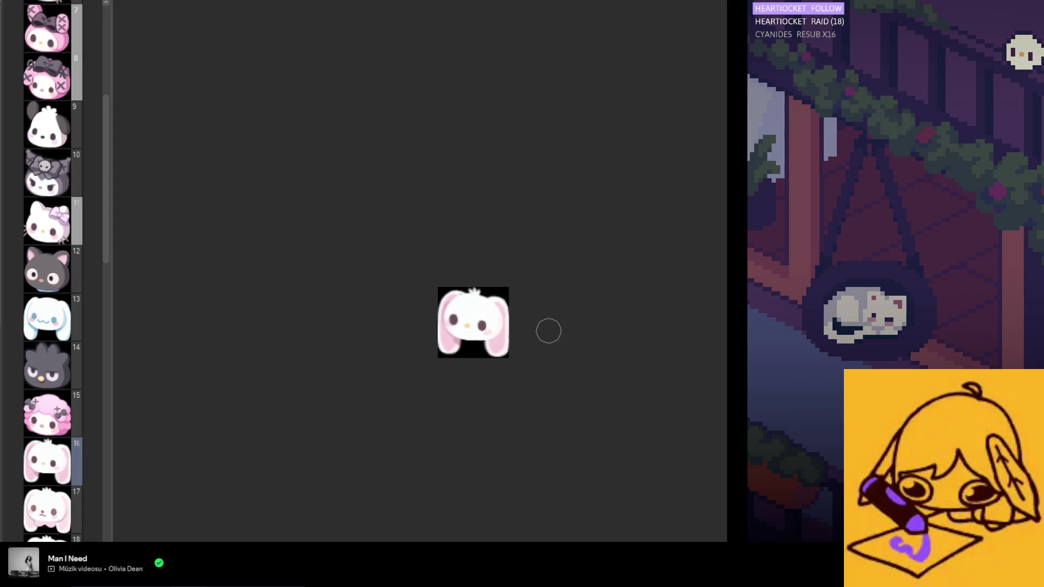
pyautogui.scroll(1, 450, 304)
pyautogui.scroll(5, 478, 373)
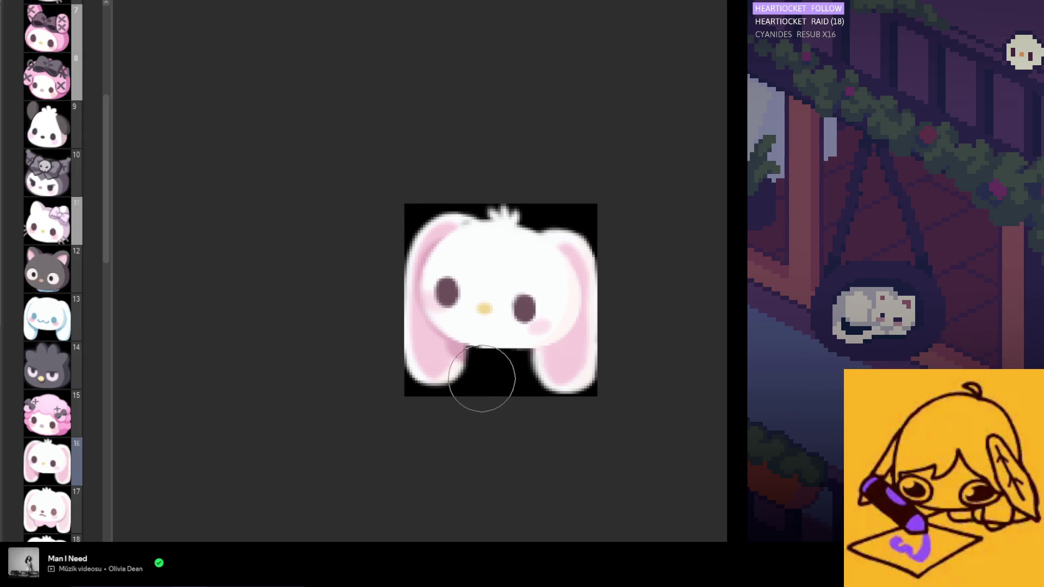
pyautogui.scroll(-5, 515, 432)
pyautogui.scroll(5, 489, 391)
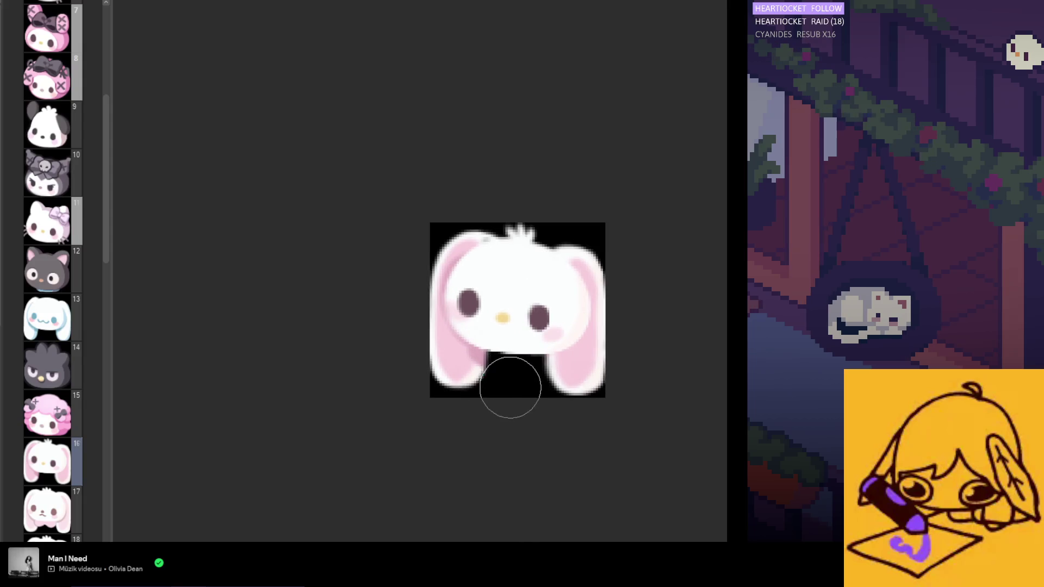
pyautogui.scroll(-2, 521, 385)
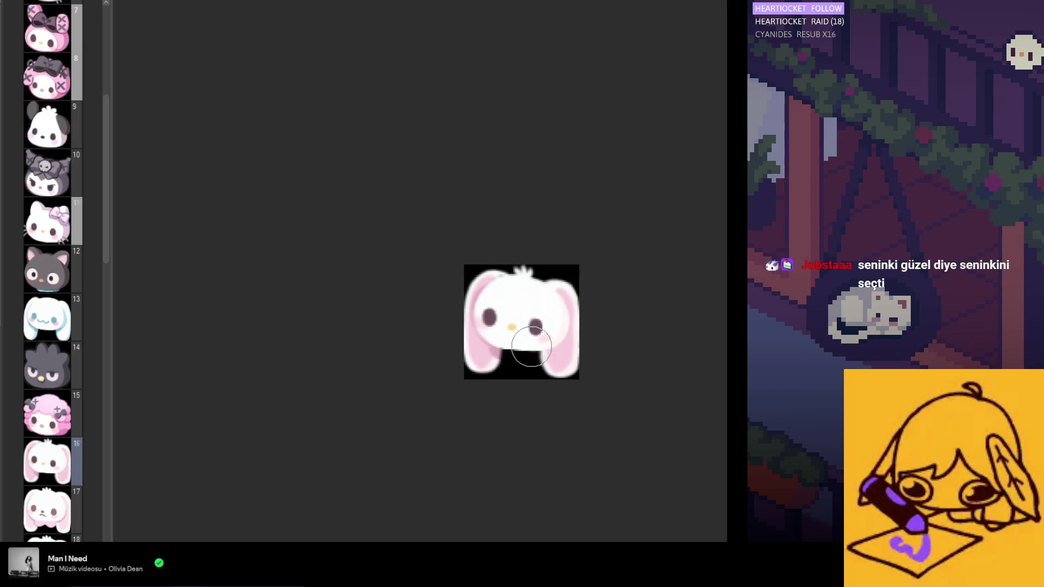
pyautogui.scroll(4, 522, 294)
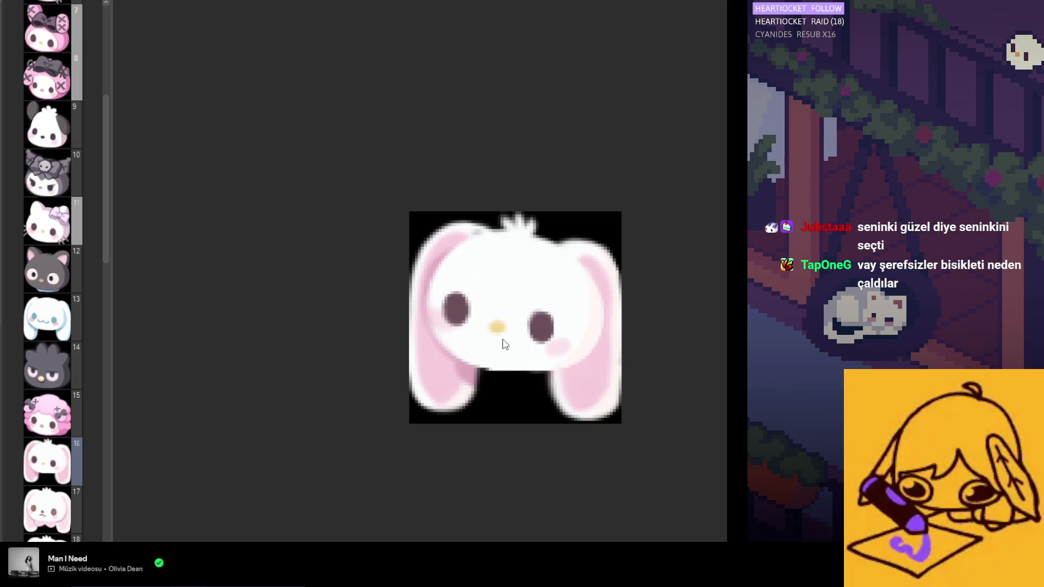
pyautogui.scroll(-4, 565, 413)
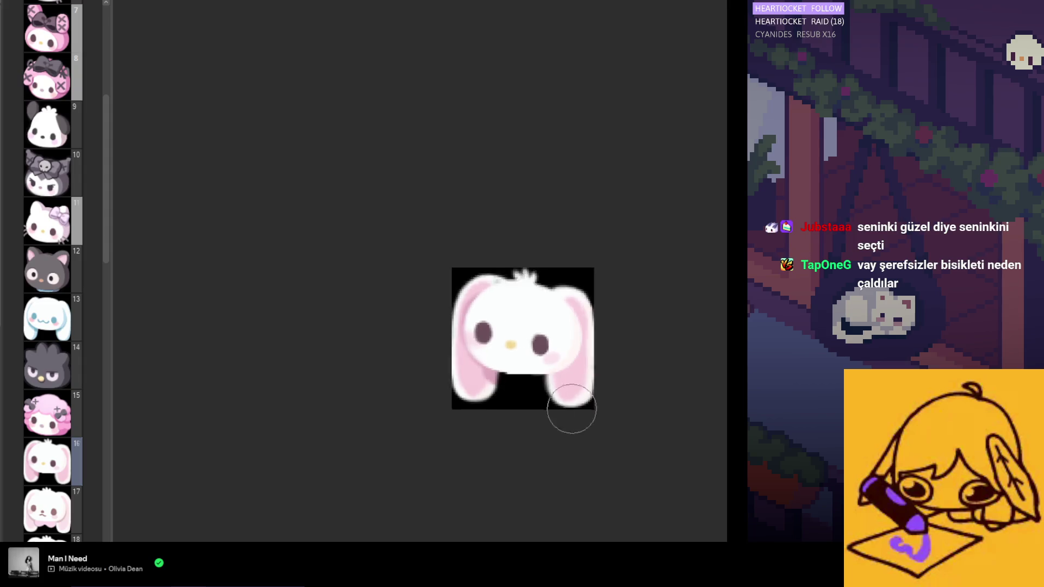
pyautogui.scroll(-1, 560, 432)
pyautogui.hscroll(2, 543, 443)
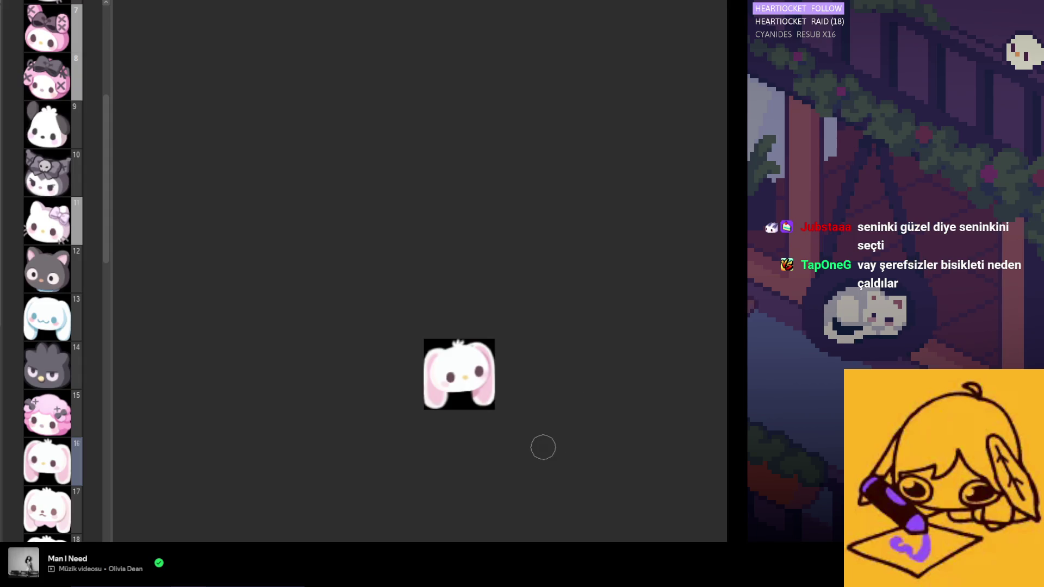
pyautogui.scroll(1, 598, 435)
pyautogui.hscroll(-2, 639, 438)
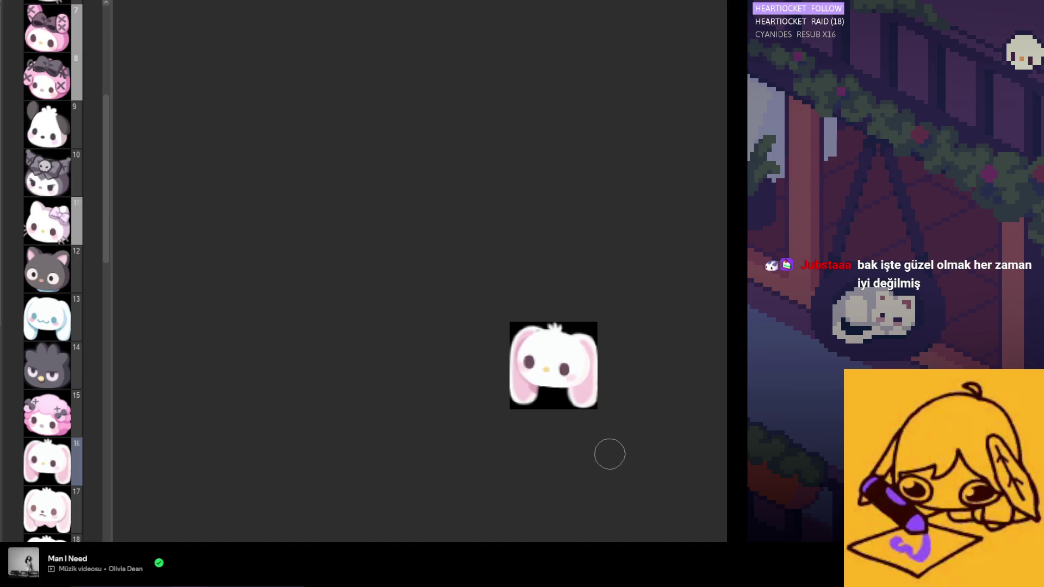
pyautogui.scroll(2, 610, 454)
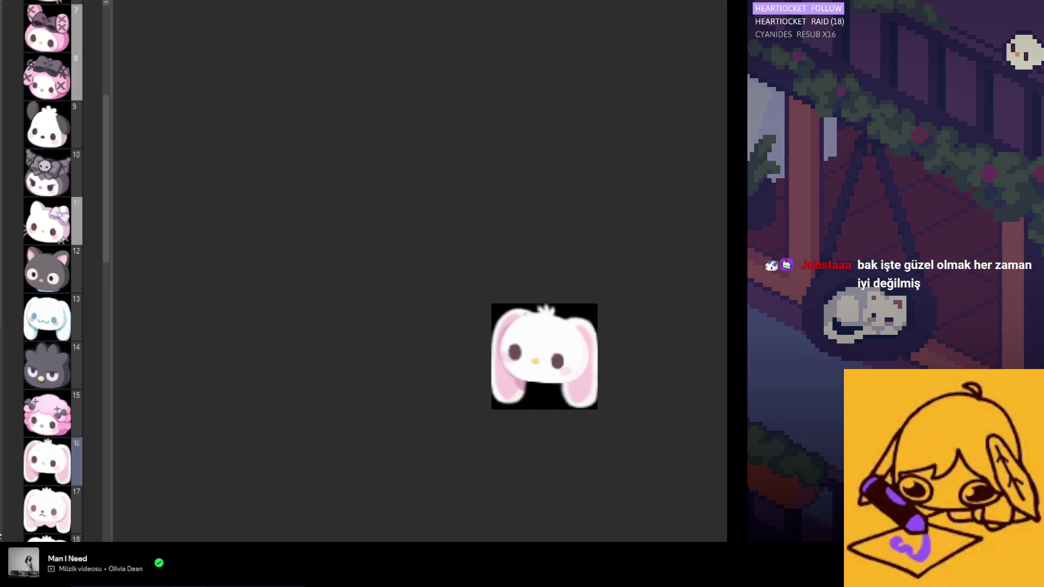
pyautogui.scroll(4, 503, 340)
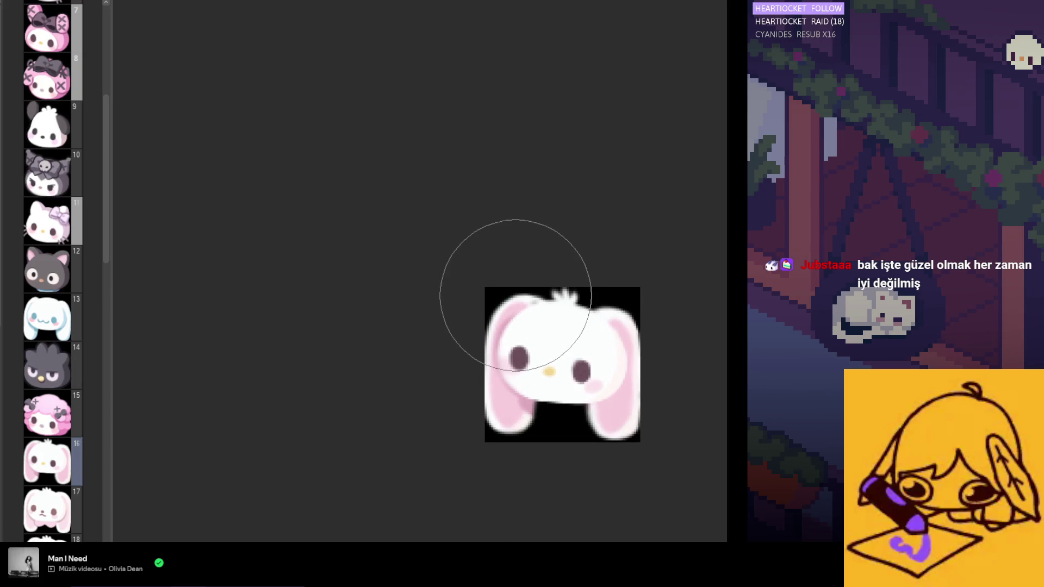
# Restore the thin dark ear outline, repaint along the ear's top, then shrink the brush.
pyautogui.hotkey('ctrl', 'z')
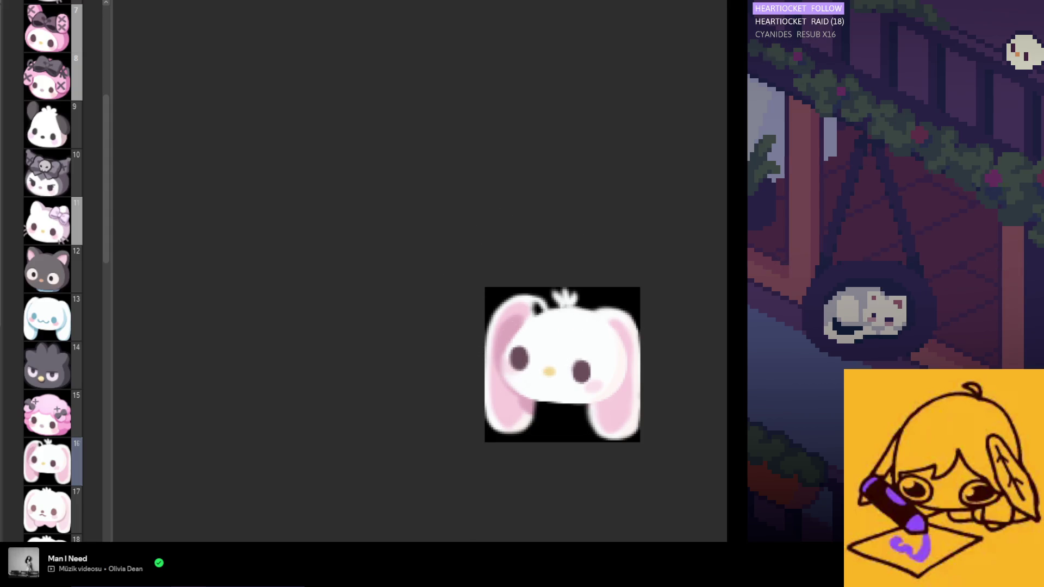
pyautogui.moveTo(550, 305); pyautogui.dragTo(552, 326)
pyautogui.scroll(1, 550, 309)
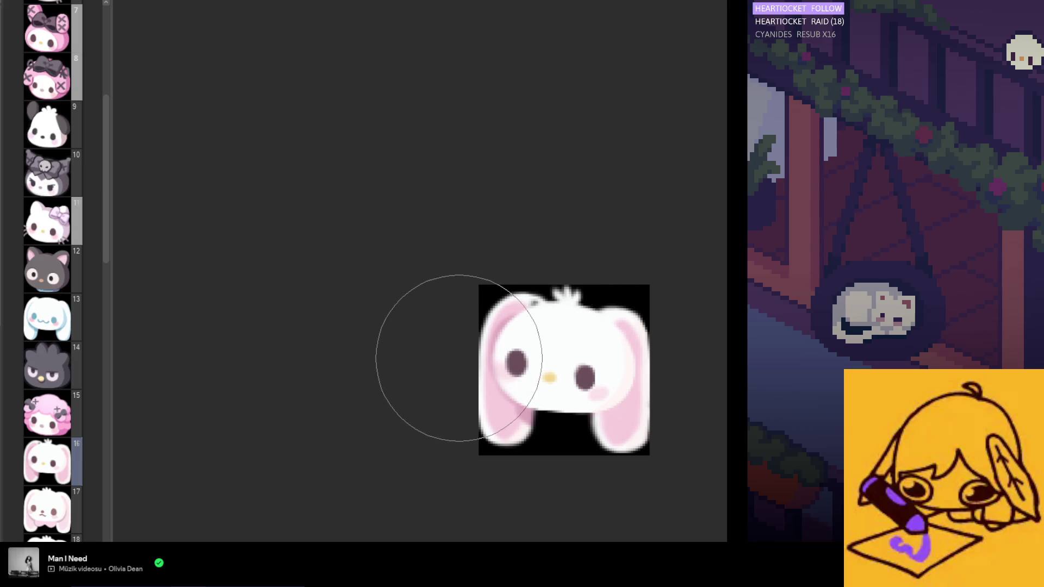
pyautogui.scroll(-2, 513, 438)
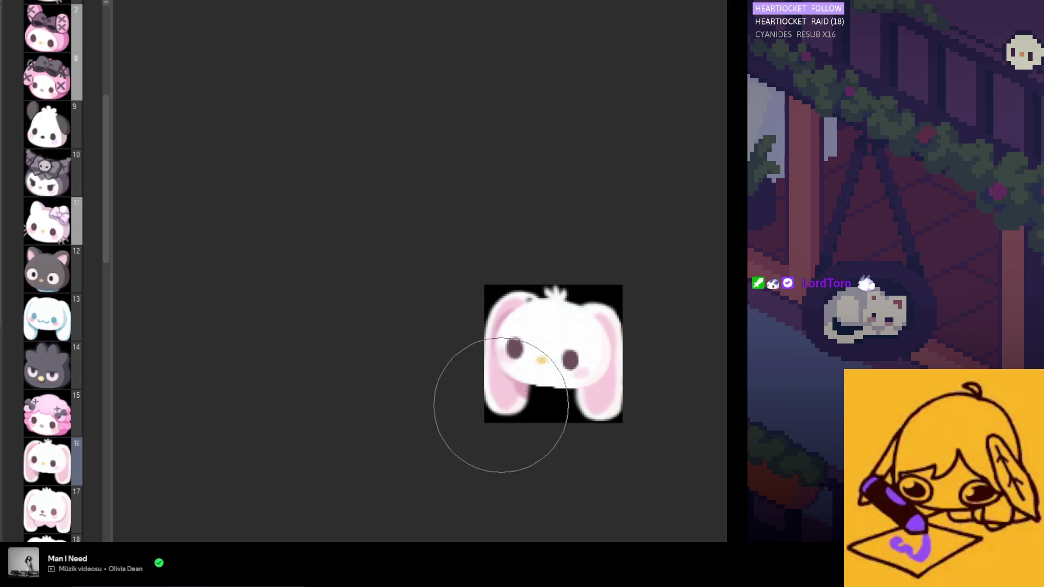
pyautogui.scroll(1, 499, 405)
pyautogui.press('[')
pyautogui.press('[')
pyautogui.press('[')
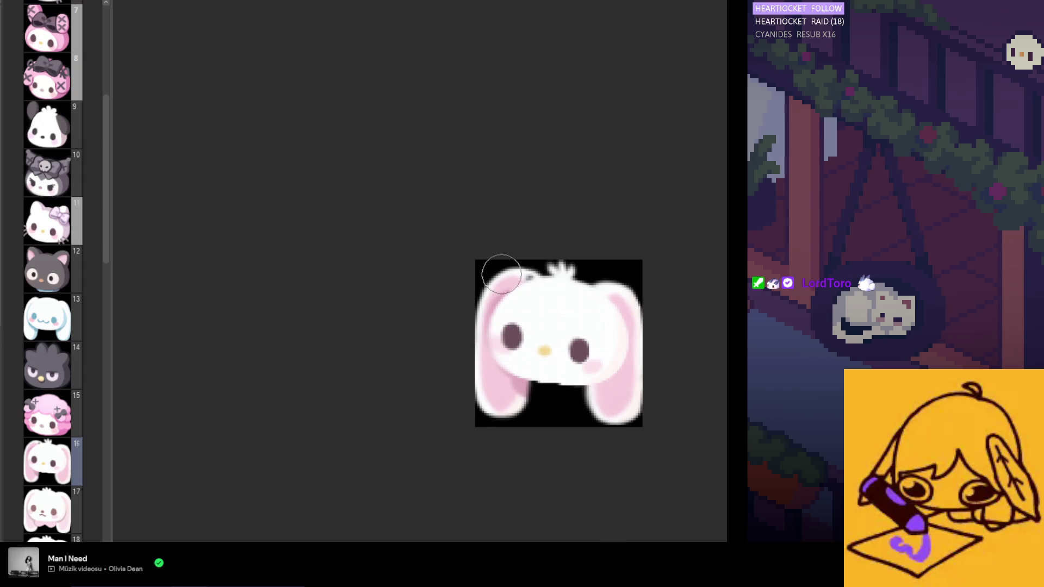
pyautogui.scroll(2, 635, 385)
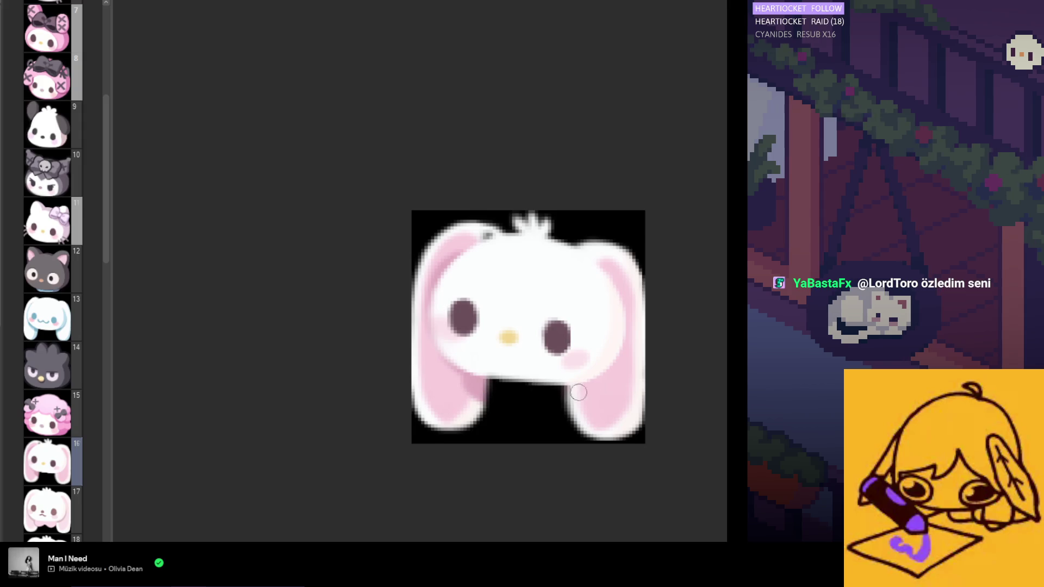
pyautogui.scroll(-3, 552, 385)
pyautogui.scroll(2, 425, 400)
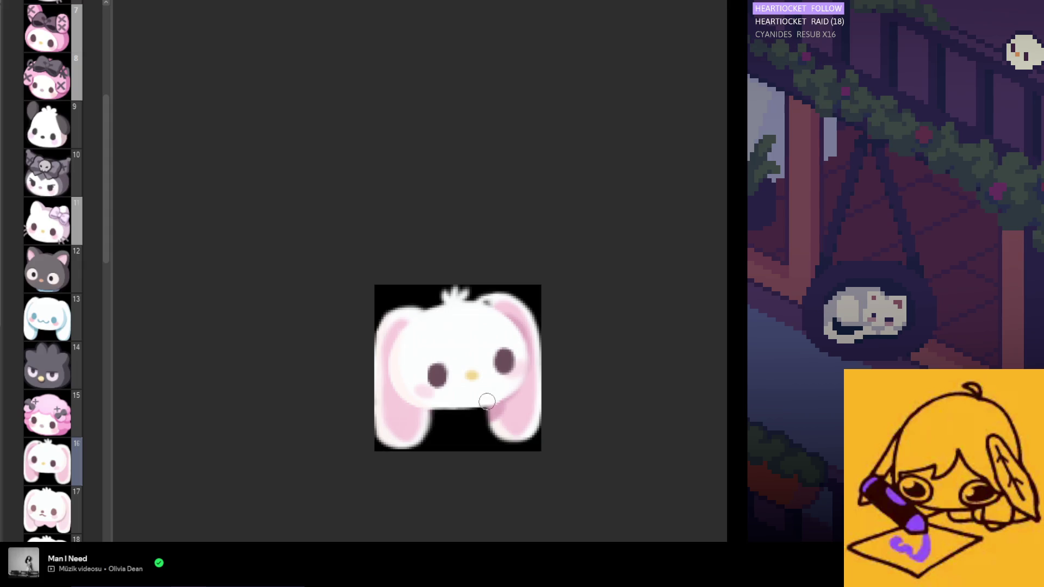
pyautogui.press('m')
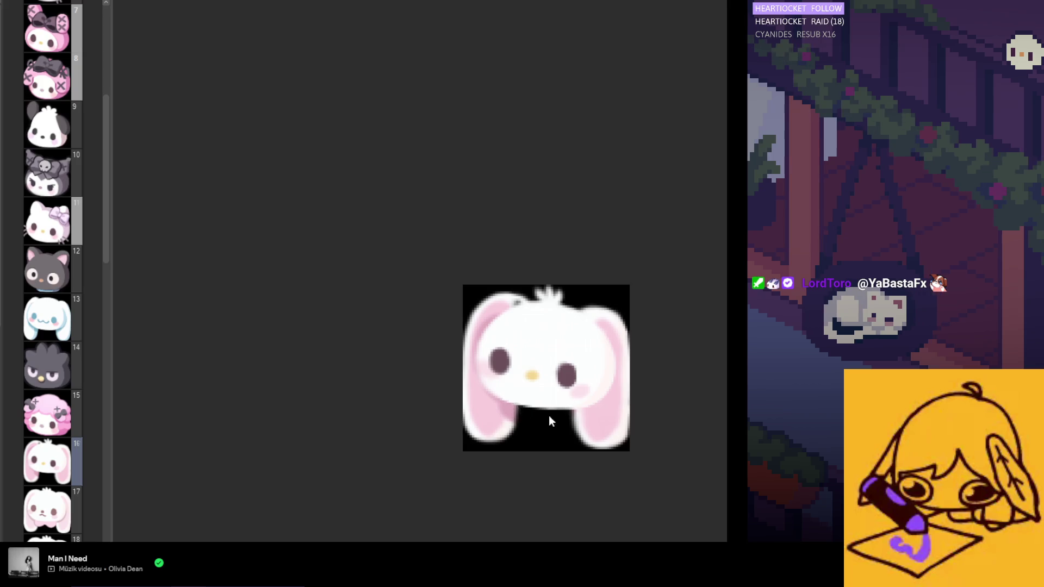
pyautogui.scroll(2, 554, 374)
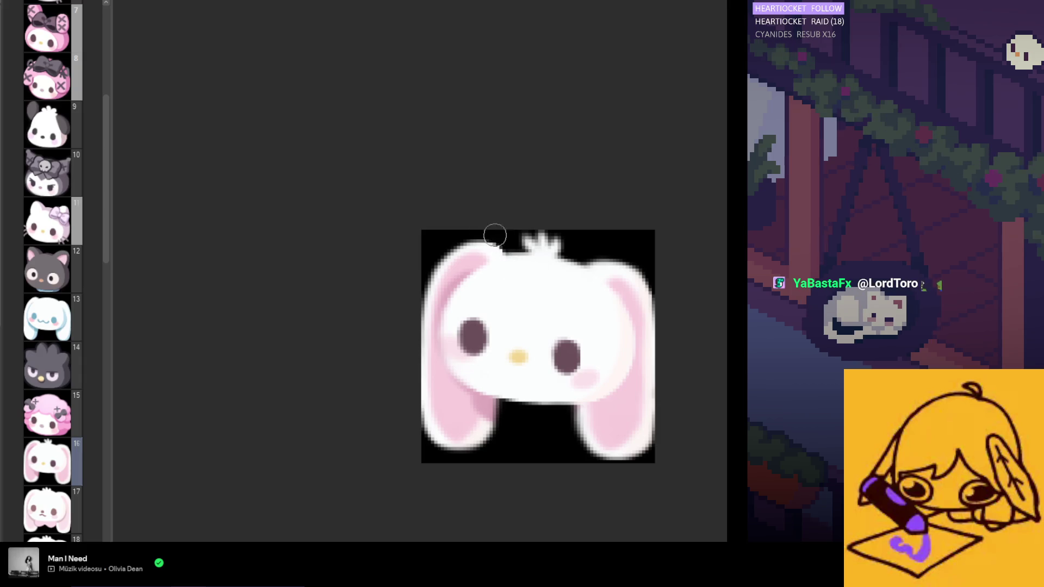
pyautogui.scroll(-2, 527, 210)
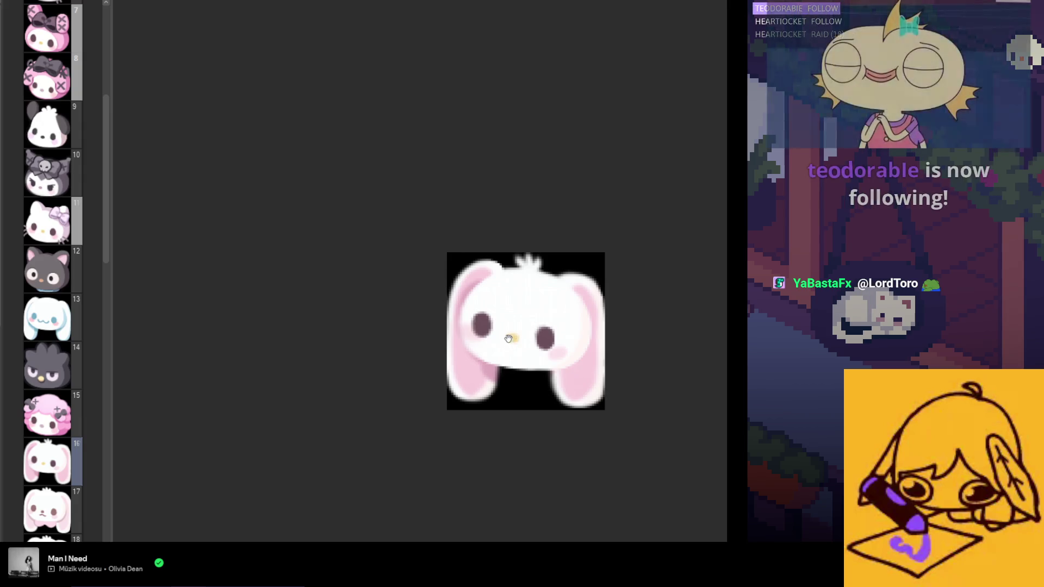
pyautogui.scroll(1, 499, 351)
pyautogui.press('m')
pyautogui.moveTo(489, 357); pyautogui.dragTo(460, 356)
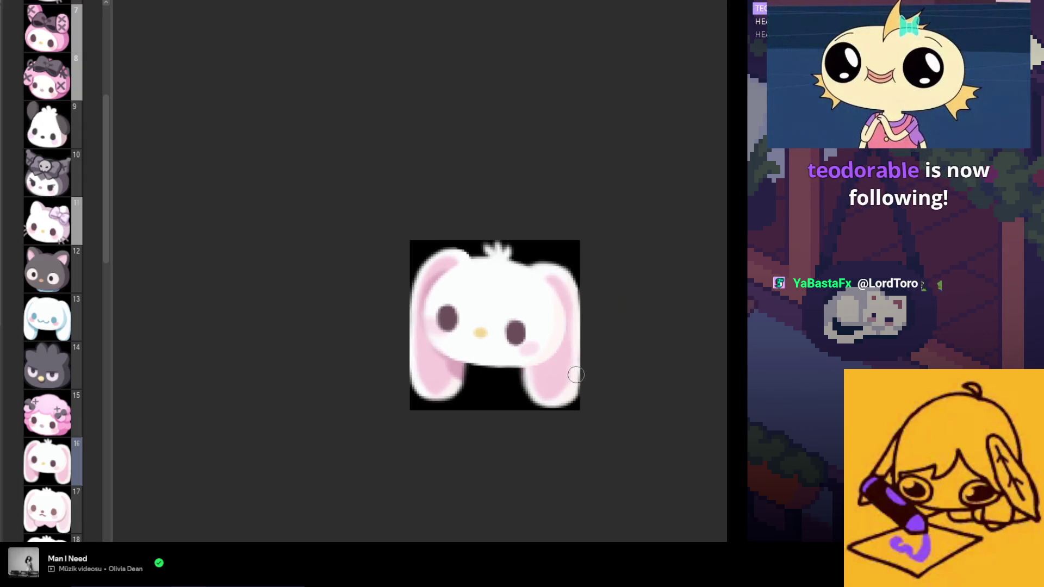
pyautogui.scroll(2, 580, 375)
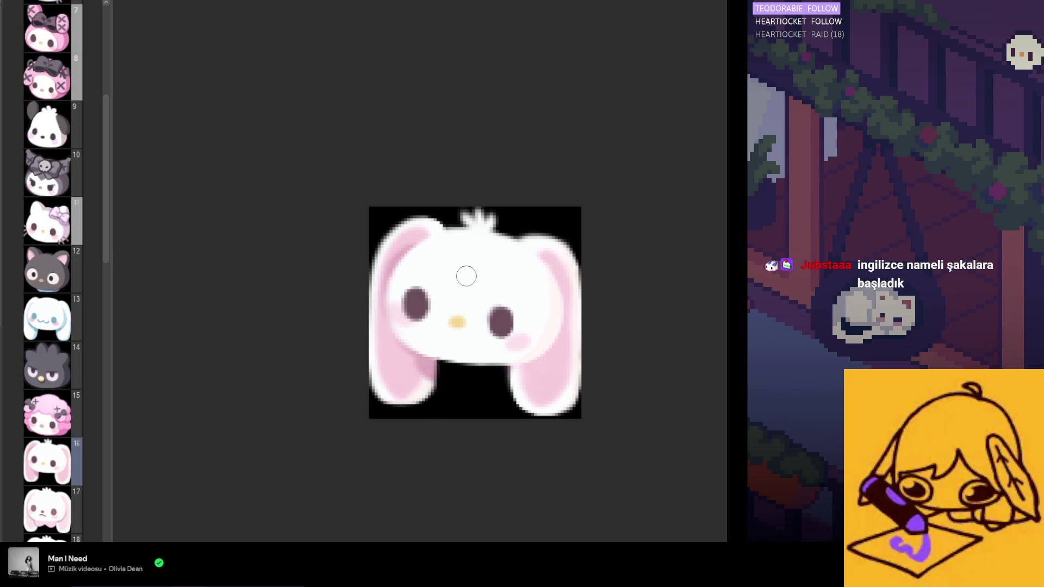
pyautogui.scroll(-3, 489, 281)
pyautogui.scroll(3, 477, 363)
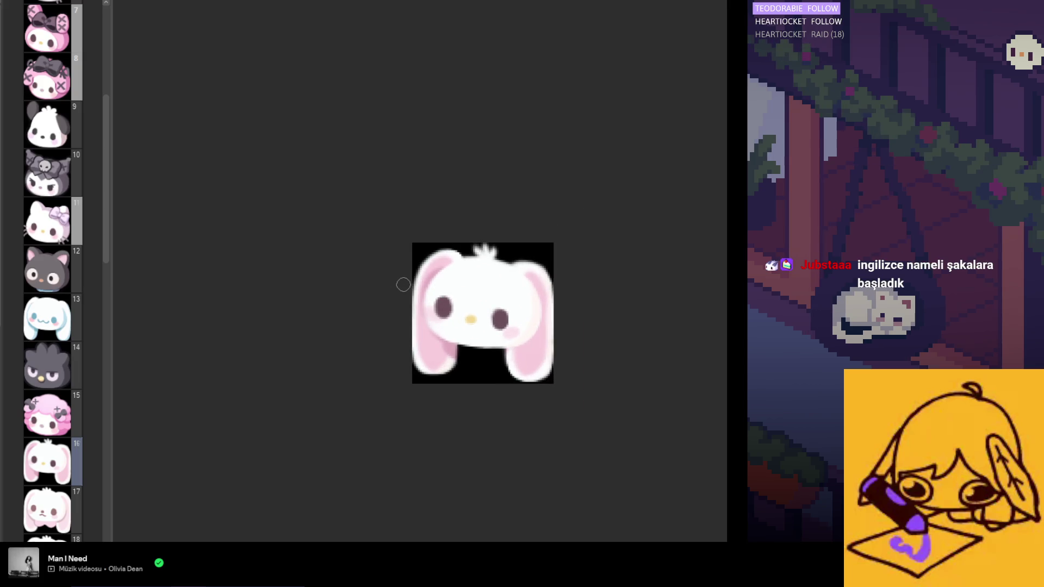
pyautogui.scroll(3, 446, 331)
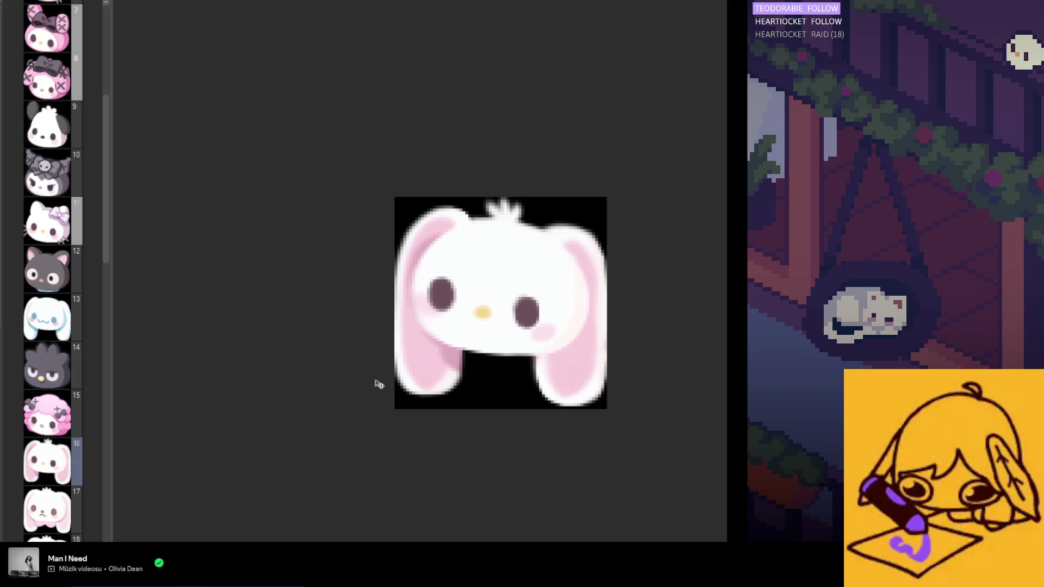
pyautogui.scroll(-2, 375, 385)
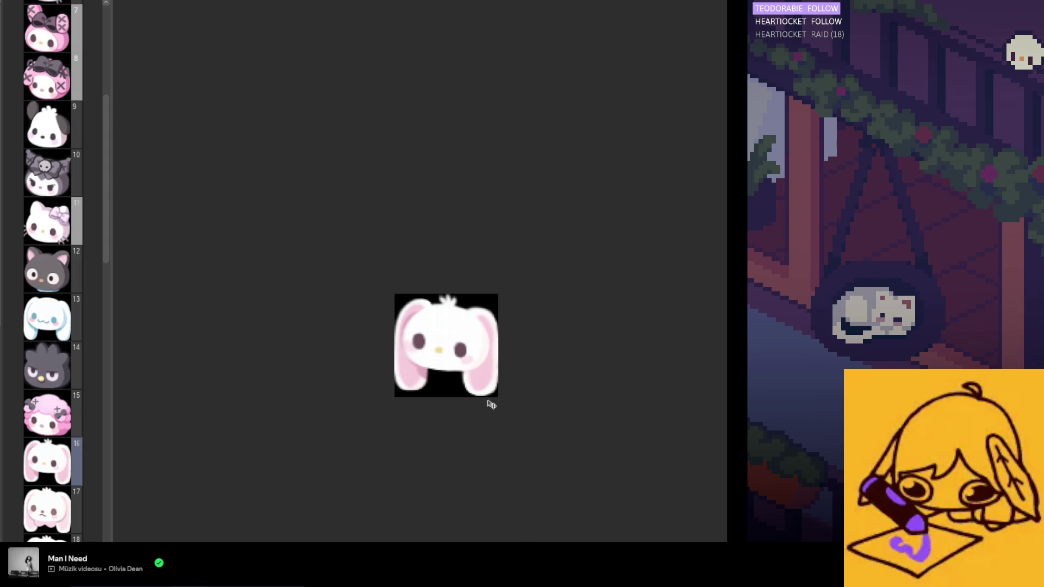
pyautogui.scroll(1, 398, 370)
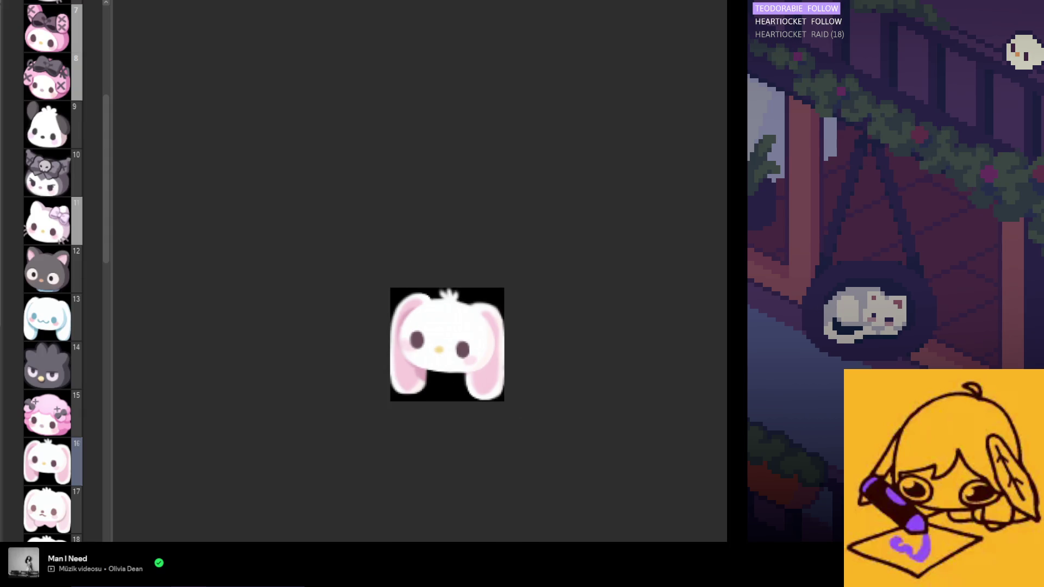
pyautogui.scroll(2, 478, 338)
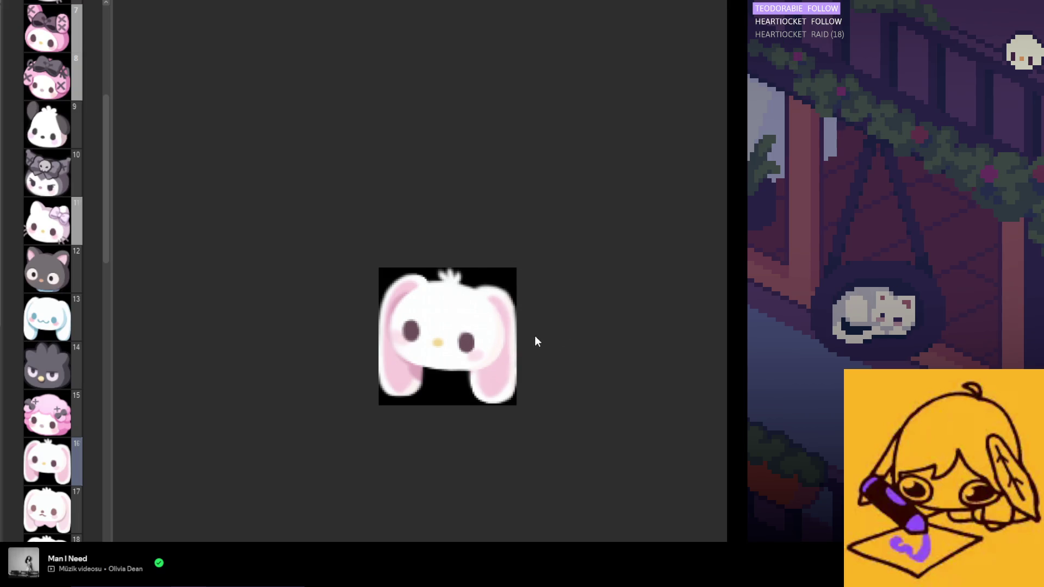
pyautogui.moveTo(427, 385)
pyautogui.mouseDown()
pyautogui.moveTo(536, 384)
pyautogui.moveTo(513, 338)
pyautogui.mouseUp()
# Undo the Liquify warp on the bunny's face and zoom in on the emote.
pyautogui.hotkey('ctrl', 'z')
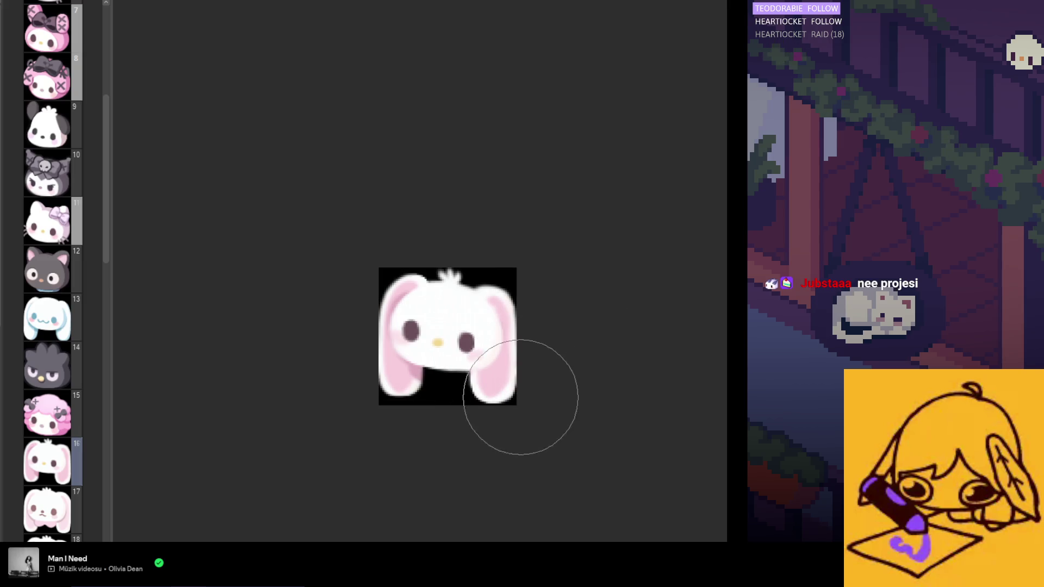
pyautogui.scroll(-3, 489, 386)
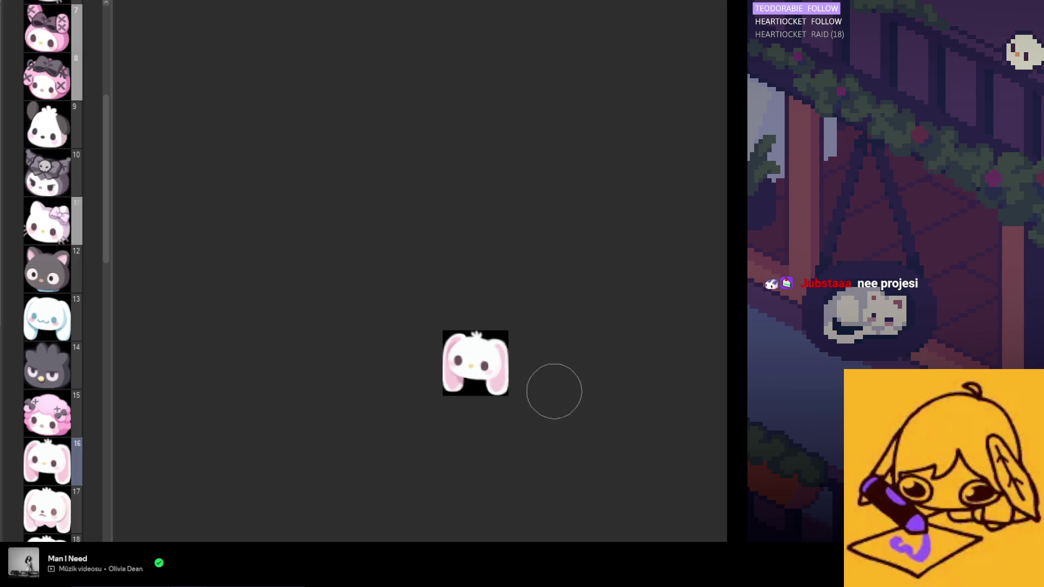
pyautogui.scroll(3, 489, 375)
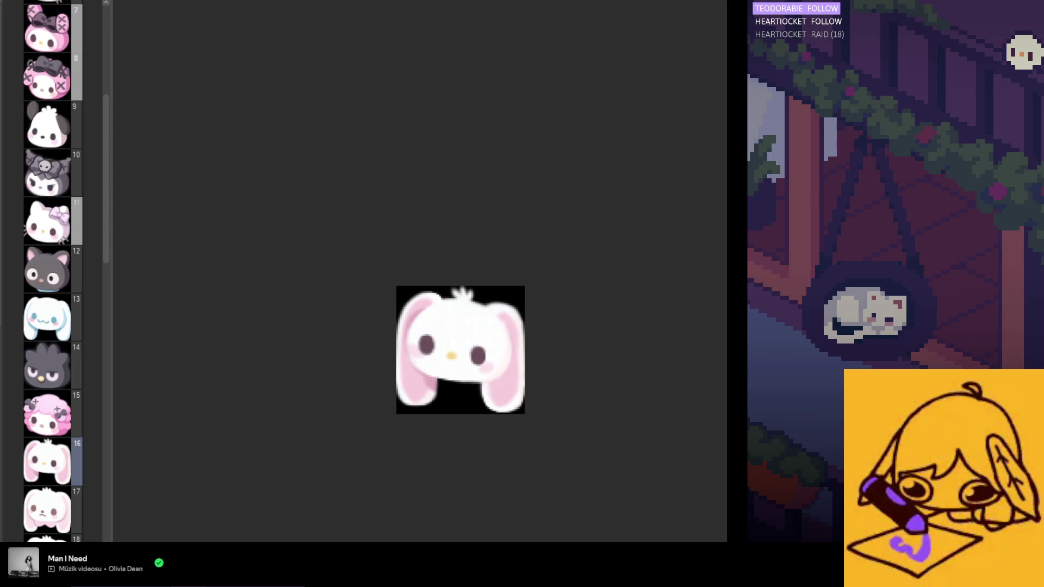
pyautogui.hotkey('ctrl', '+')
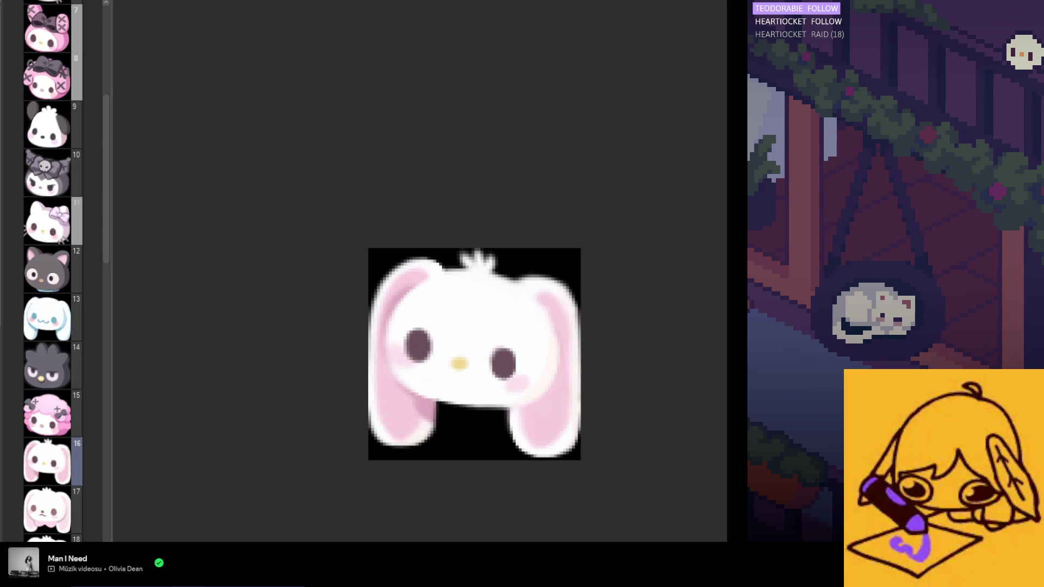
pyautogui.scroll(-1, 428, 320)
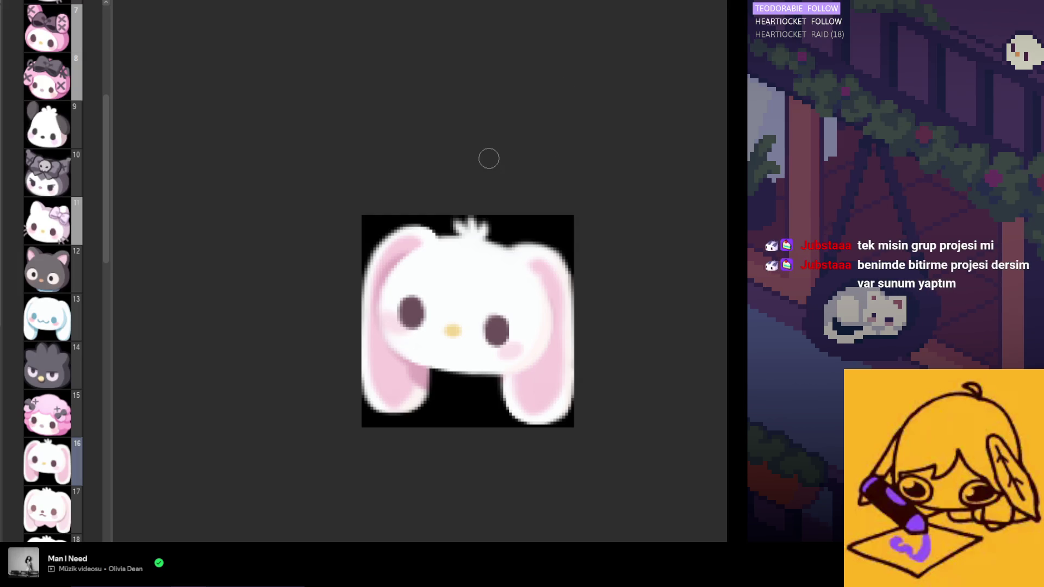
pyautogui.scroll(3, 462, 221)
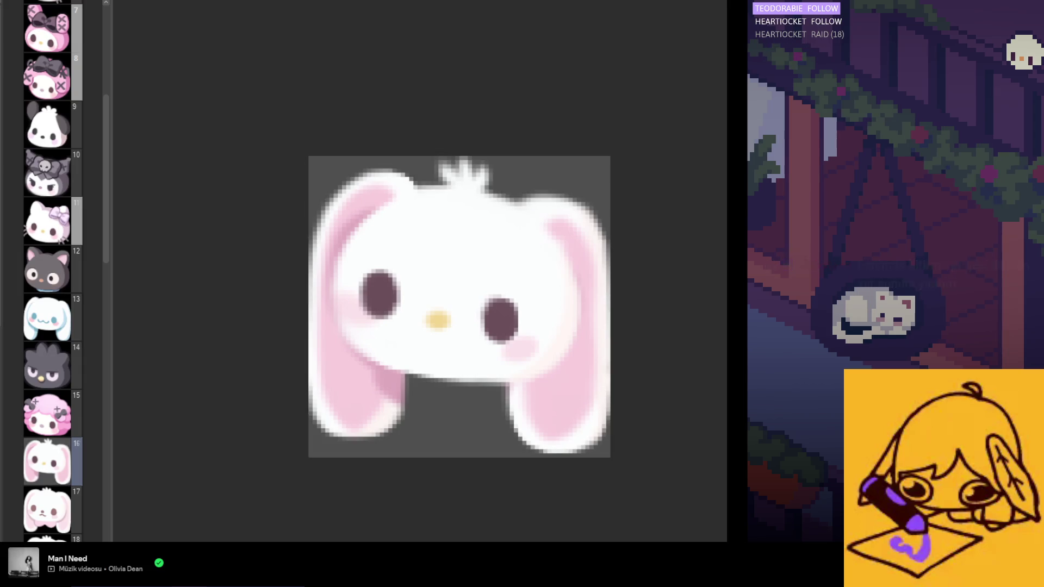
# Stretch the left ear's bottom lower and push its lower right edge inward.
pyautogui.scroll(1, 520, 345)
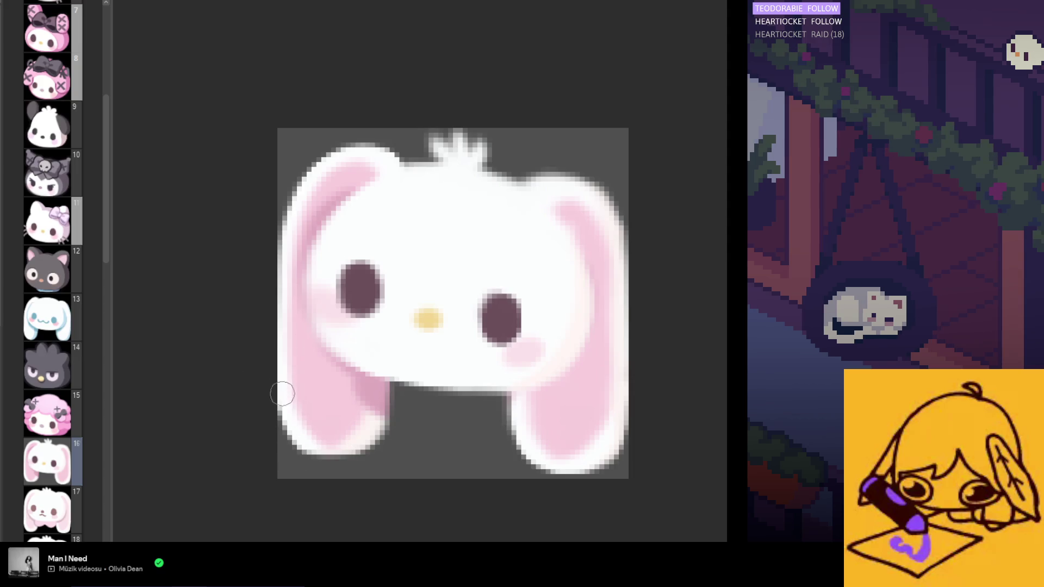
pyautogui.moveTo(337, 415)
pyautogui.mouseDown()
pyautogui.moveTo(358, 418)
pyautogui.moveTo(298, 438)
pyautogui.moveTo(305, 426)
pyautogui.mouseUp()
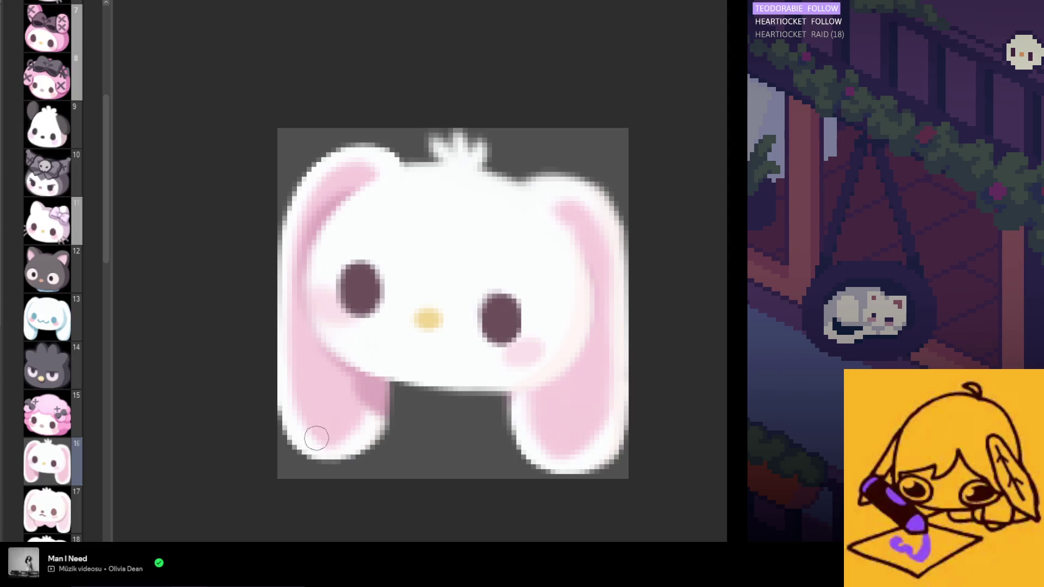
pyautogui.moveTo(367, 461)
pyautogui.mouseDown()
pyautogui.moveTo(386, 365)
pyautogui.moveTo(378, 413)
pyautogui.mouseUp()
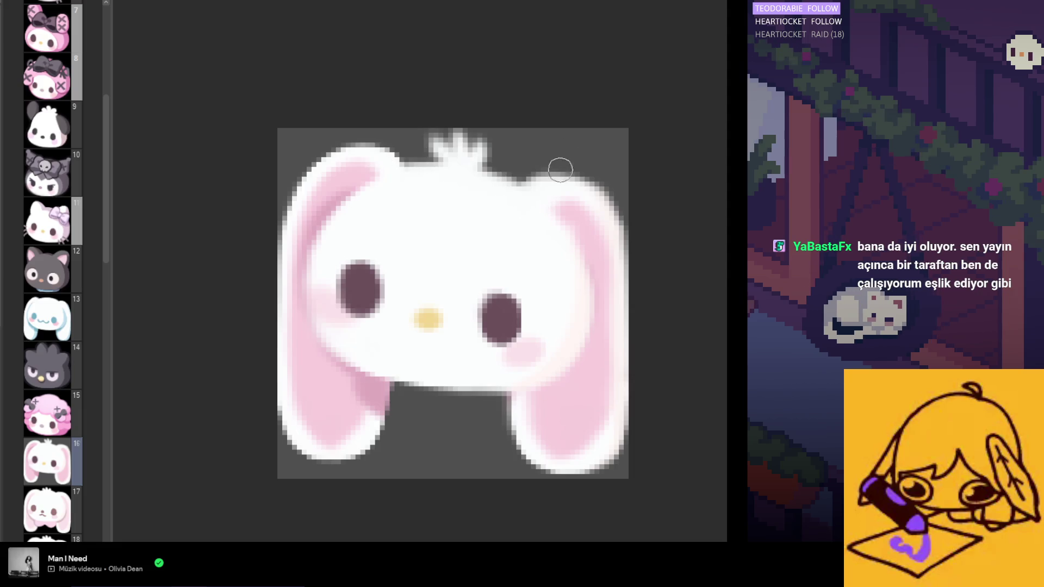
pyautogui.hscroll(-3, 564, 181)
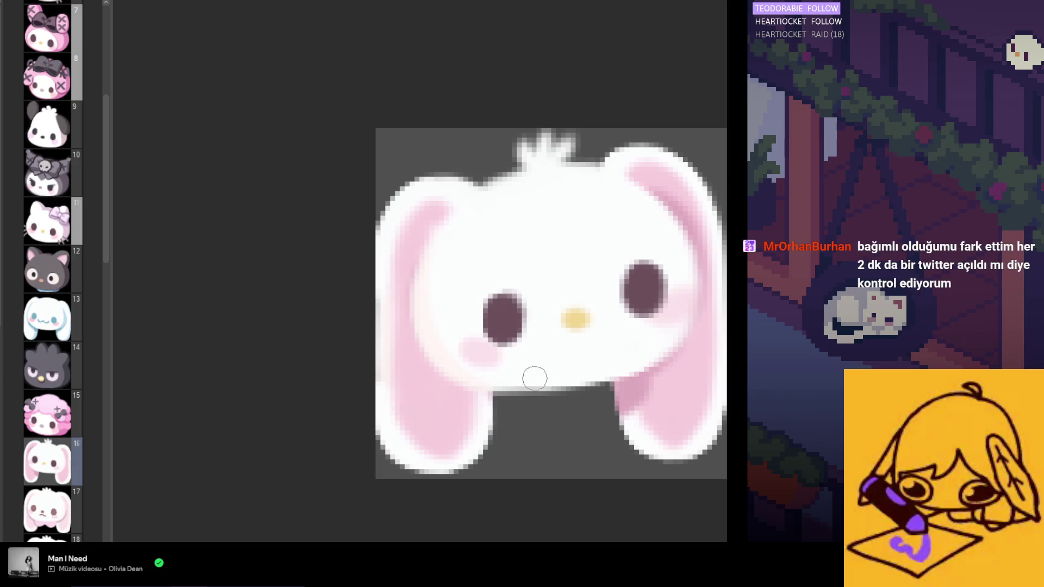
# Mirror the view, zoom in, and smooth the white outline beneath the left ear.
pyautogui.press('m')
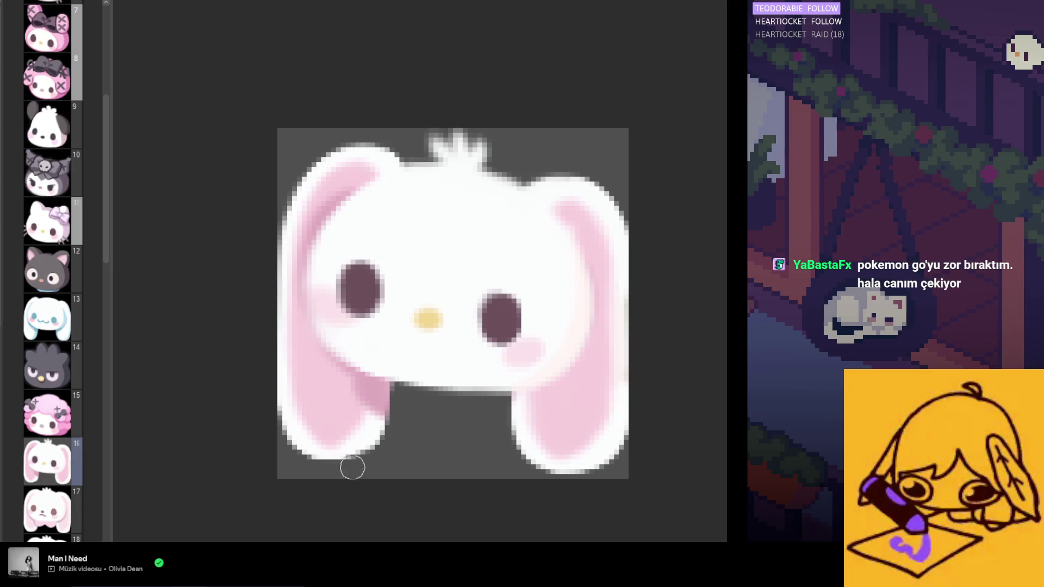
pyautogui.scroll(-5, 349, 403)
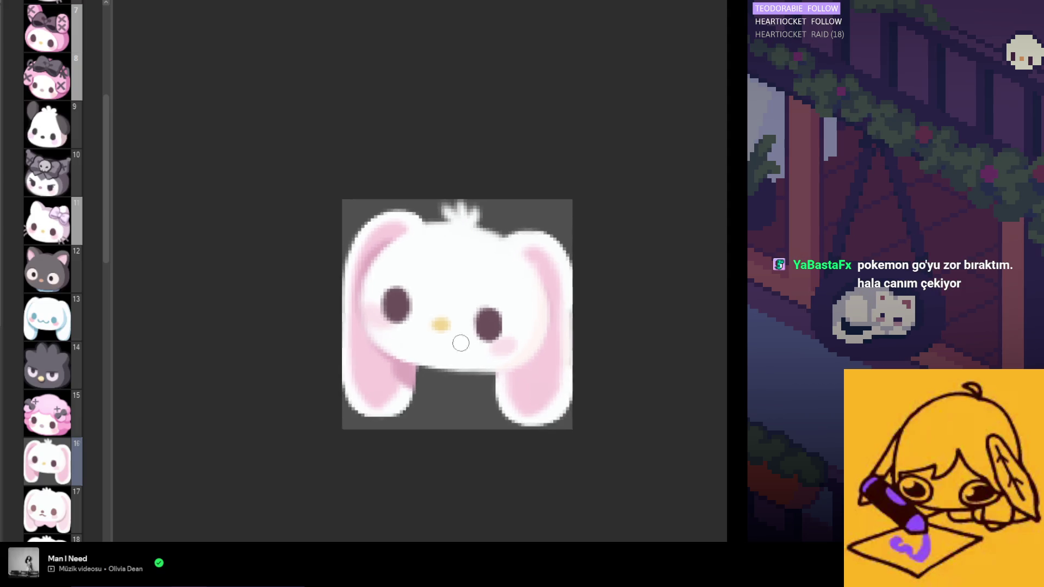
pyautogui.scroll(2, 441, 377)
pyautogui.scroll(1, 441, 376)
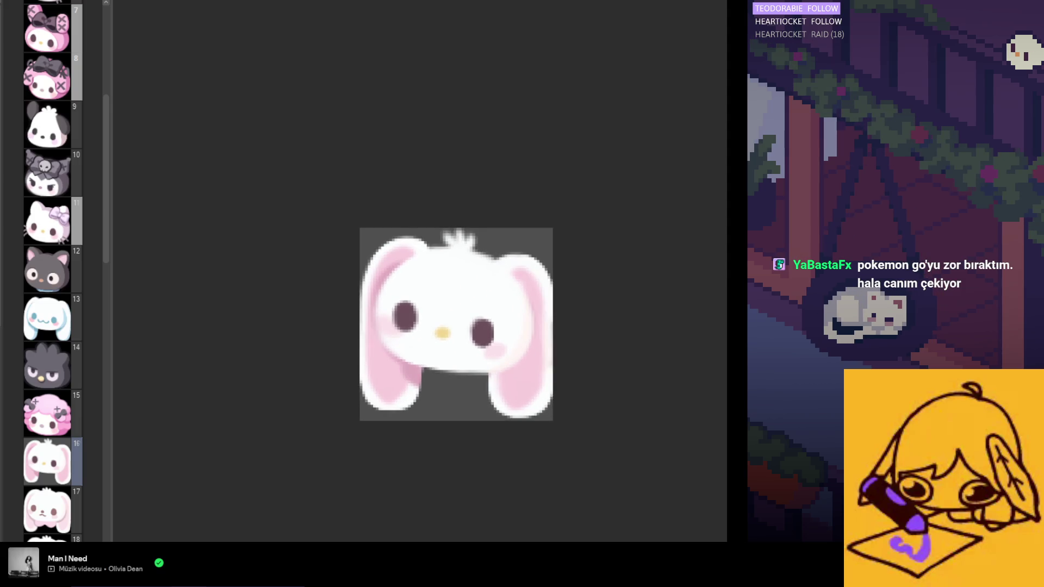
pyautogui.scroll(2, 414, 311)
pyautogui.scroll(1, 408, 337)
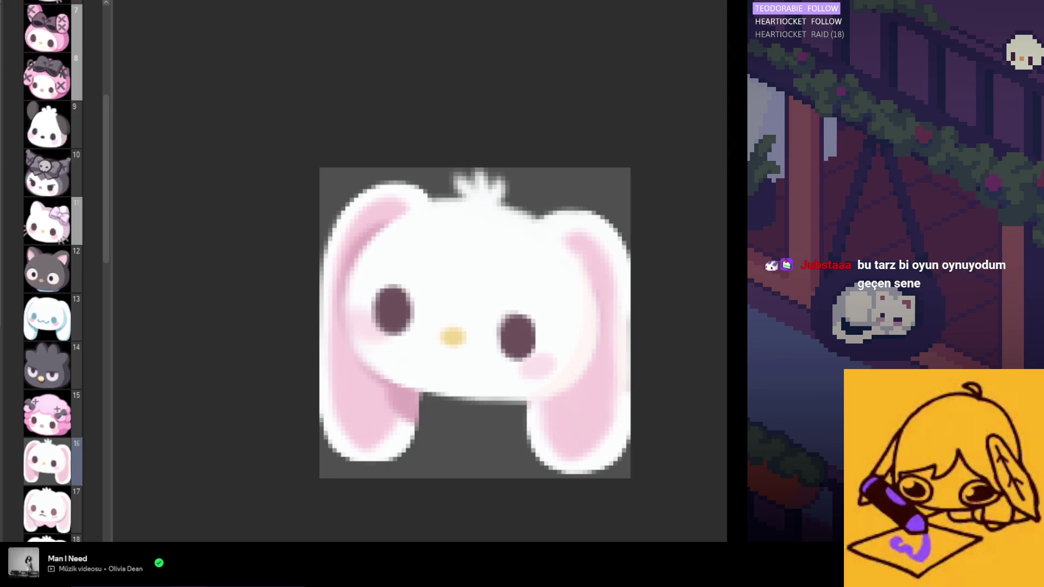
pyautogui.scroll(2, 401, 419)
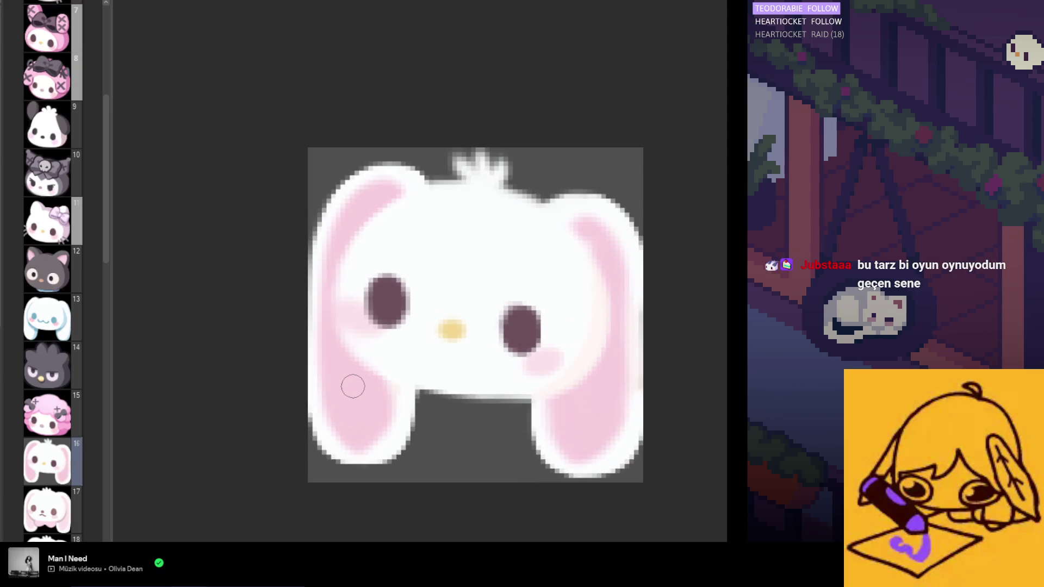
pyautogui.scroll(-2, 366, 149)
pyautogui.scroll(2, 474, 174)
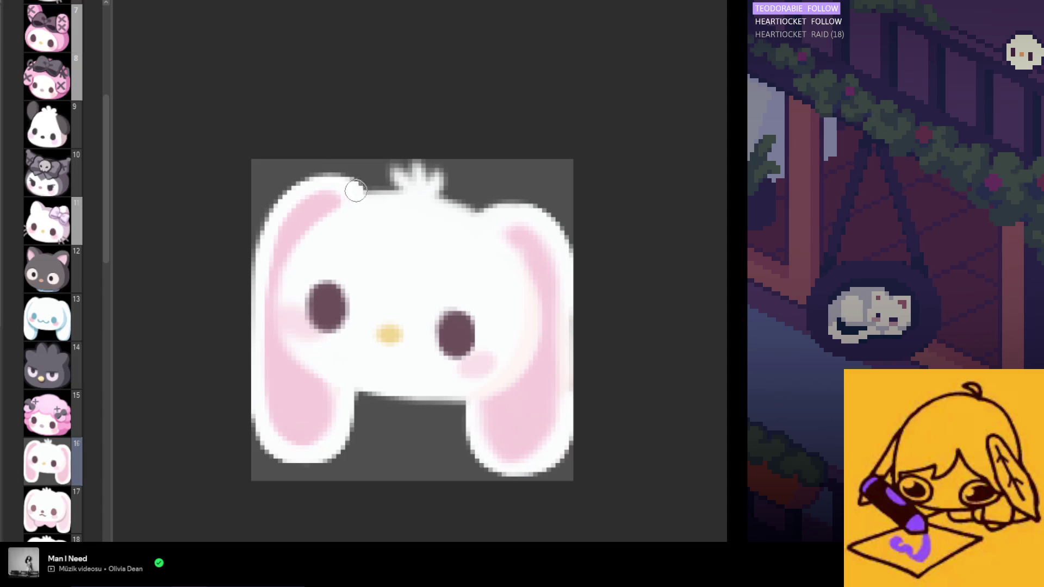
pyautogui.moveTo(350, 425)
pyautogui.mouseDown()
pyautogui.moveTo(345, 392)
pyautogui.moveTo(324, 454)
pyautogui.mouseUp()
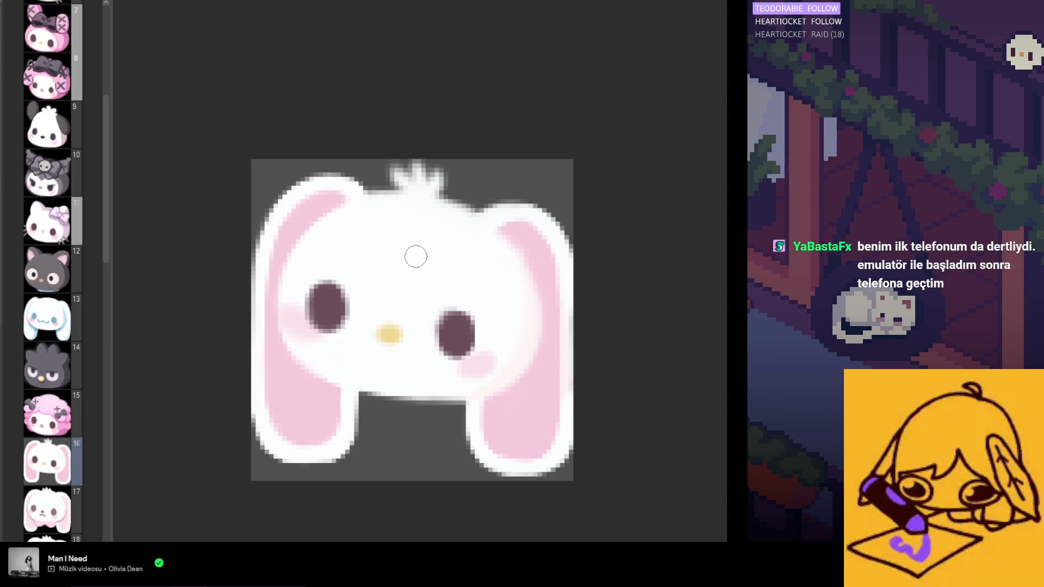
# Paint white along the chin edge between the ears so the bottom outline is continuous.
pyautogui.hscroll(-3, 416, 256)
pyautogui.hscroll(3, 436, 242)
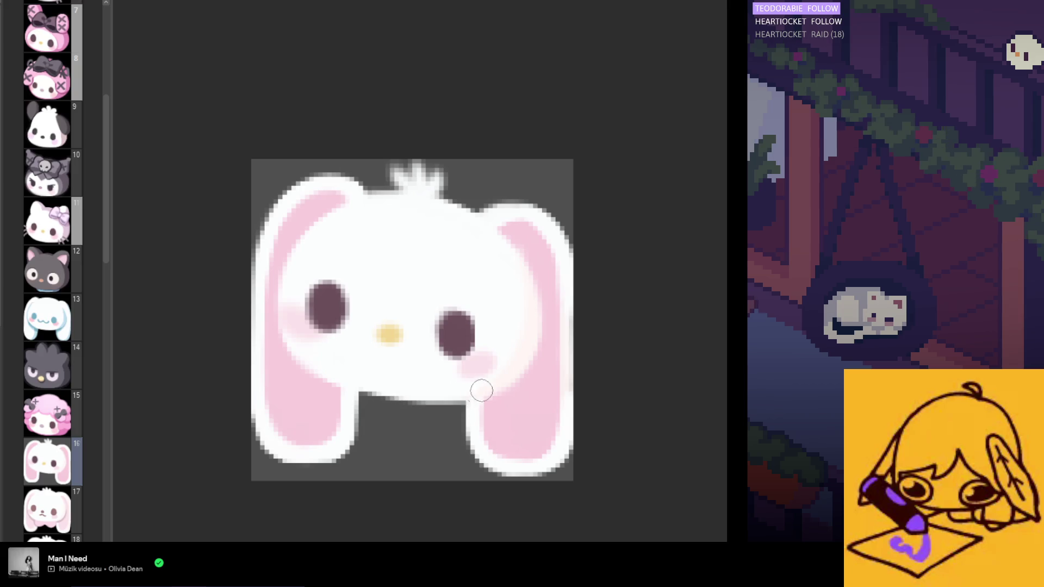
pyautogui.moveTo(347, 387)
pyautogui.mouseDown()
pyautogui.moveTo(466, 401)
pyautogui.moveTo(471, 410)
pyautogui.mouseUp()
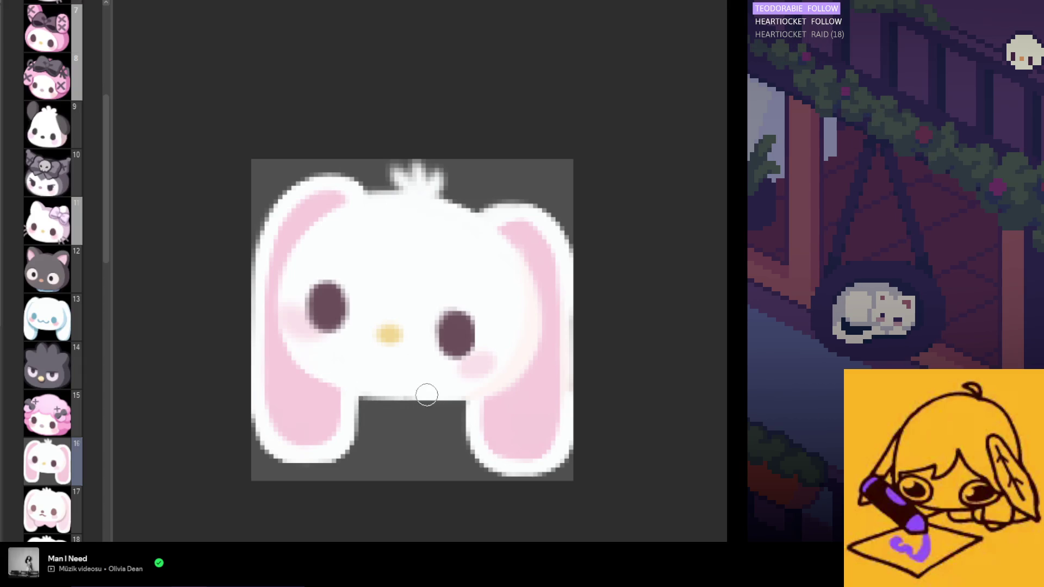
pyautogui.moveTo(348, 396); pyautogui.dragTo(418, 395)
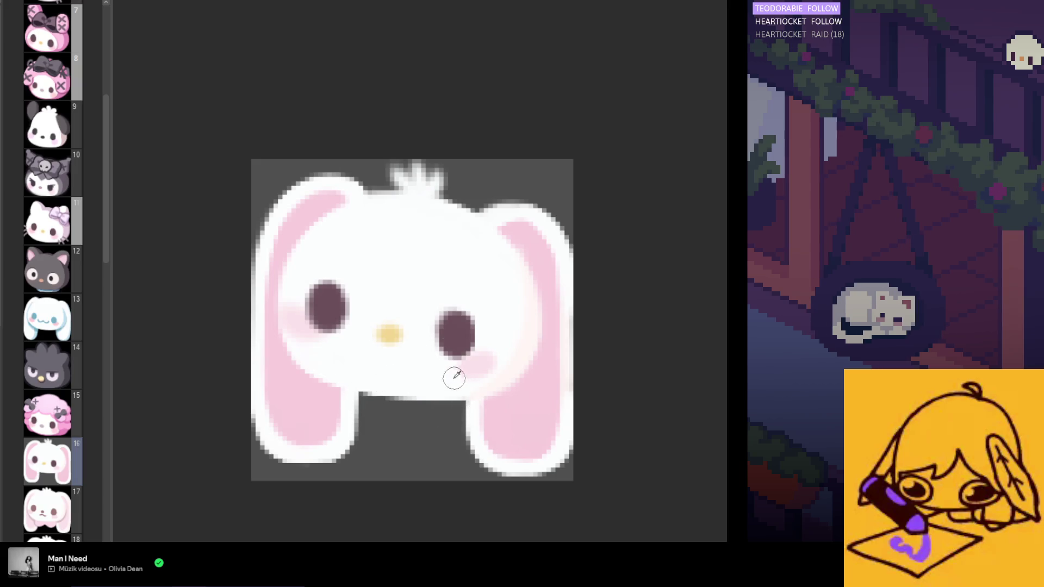
pyautogui.hscroll(-3, 545, 399)
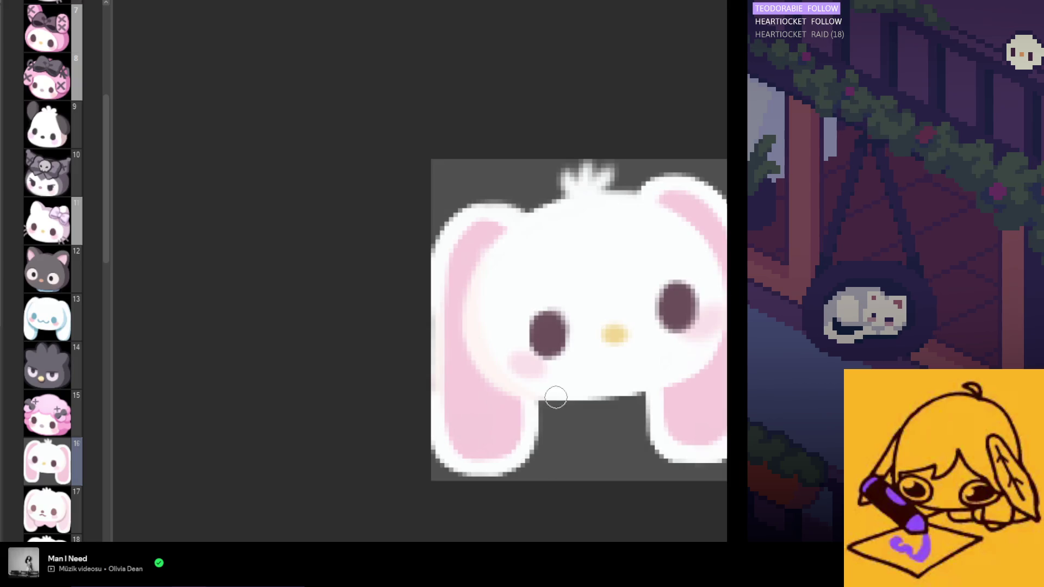
pyautogui.moveTo(552, 400)
pyautogui.mouseDown()
pyautogui.moveTo(657, 396)
pyautogui.moveTo(483, 385)
pyautogui.moveTo(672, 397)
pyautogui.moveTo(546, 385)
pyautogui.mouseUp()
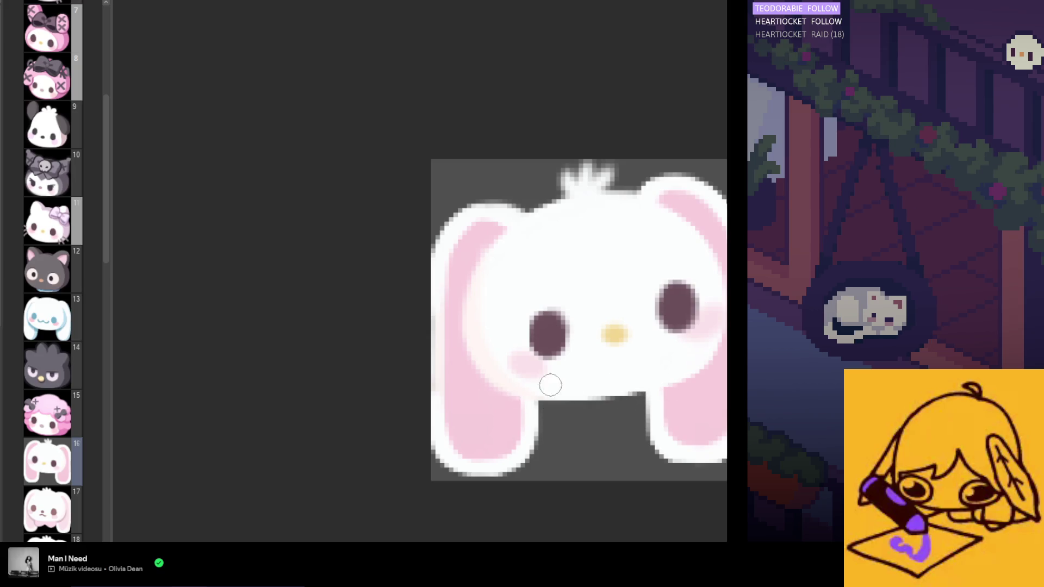
pyautogui.hscroll(3, 667, 391)
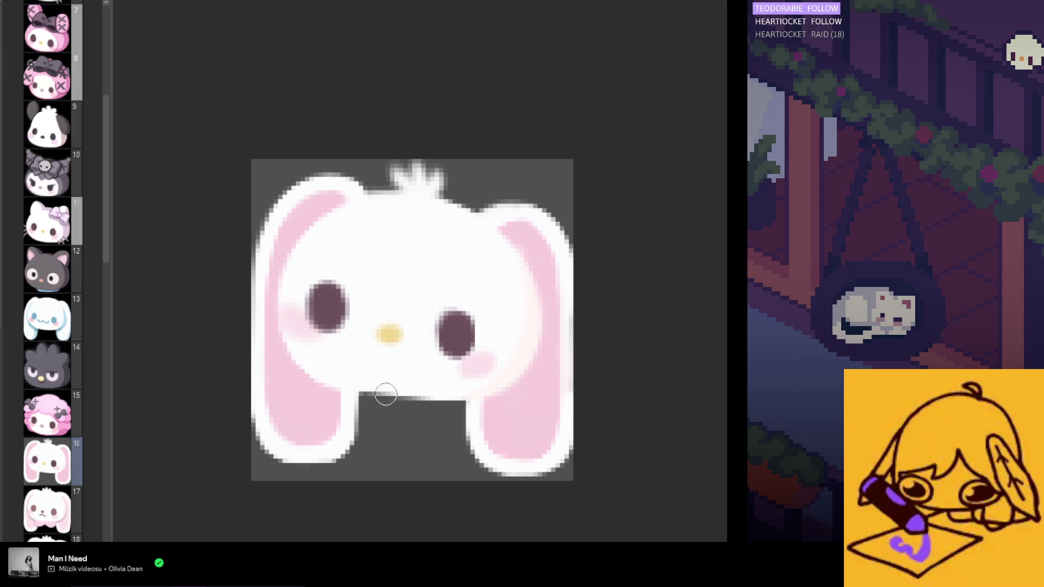
pyautogui.moveTo(328, 375); pyautogui.dragTo(427, 390)
pyautogui.moveTo(330, 382); pyautogui.dragTo(373, 387)
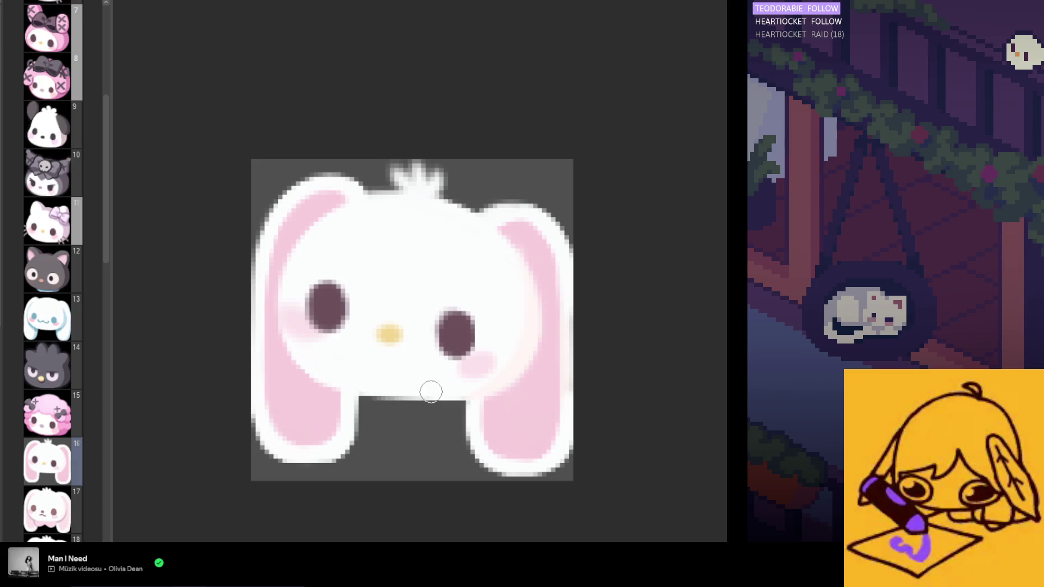
pyautogui.hscroll(-3, 466, 366)
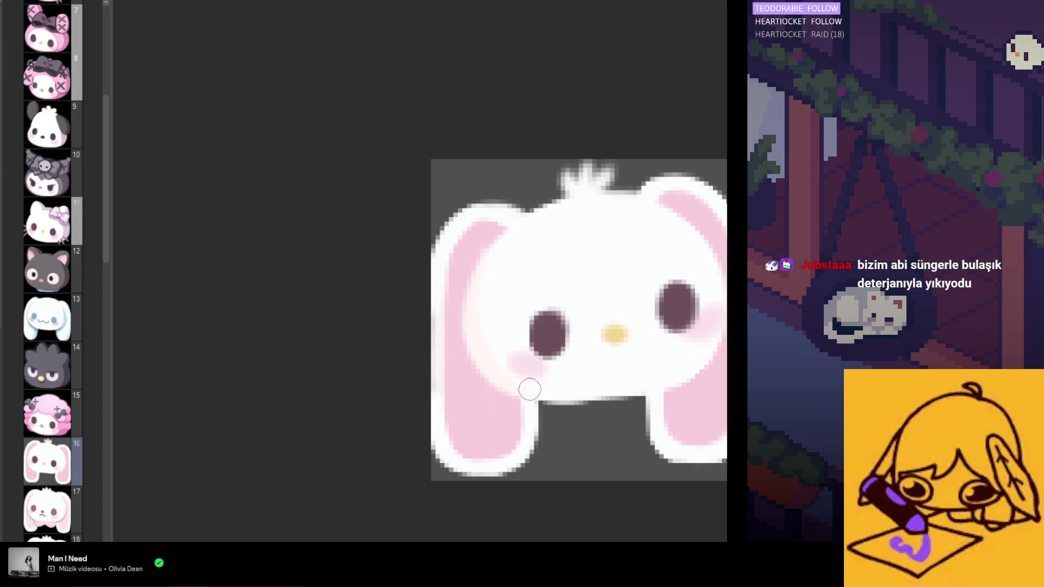
pyautogui.hscroll(3, 547, 396)
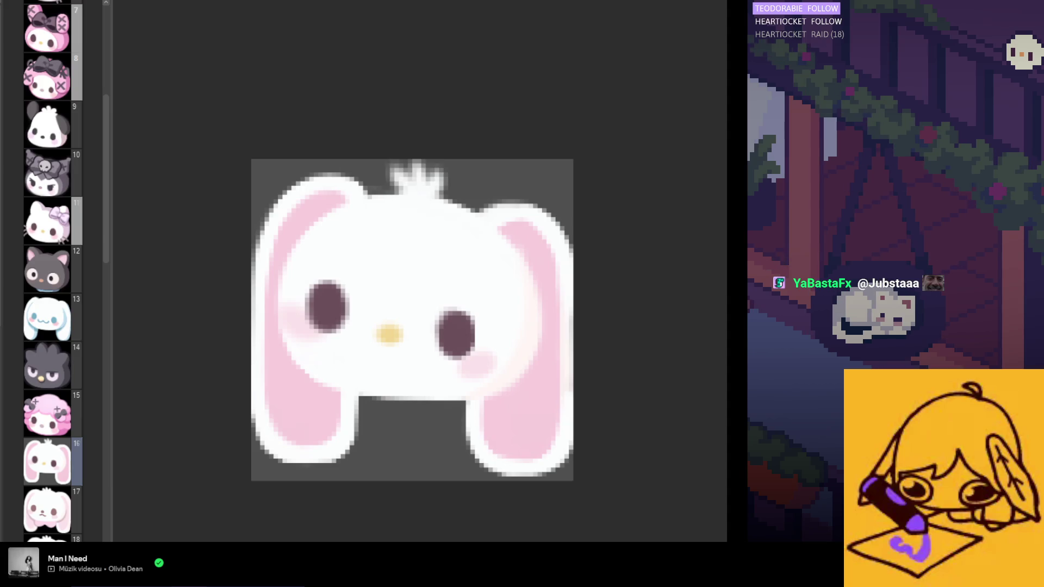
# Erase the small tuft on top of the head and mirror the view to check the shape.
pyautogui.moveTo(459, 196)
pyautogui.mouseDown()
pyautogui.moveTo(289, 156)
pyautogui.moveTo(519, 196)
pyautogui.moveTo(301, 175)
pyautogui.mouseUp()
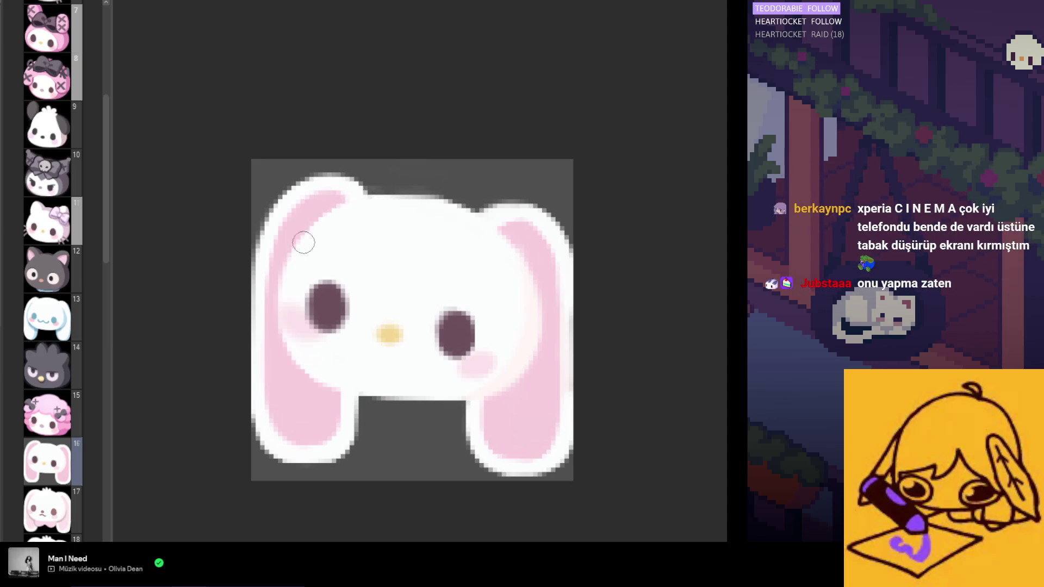
pyautogui.press('m')
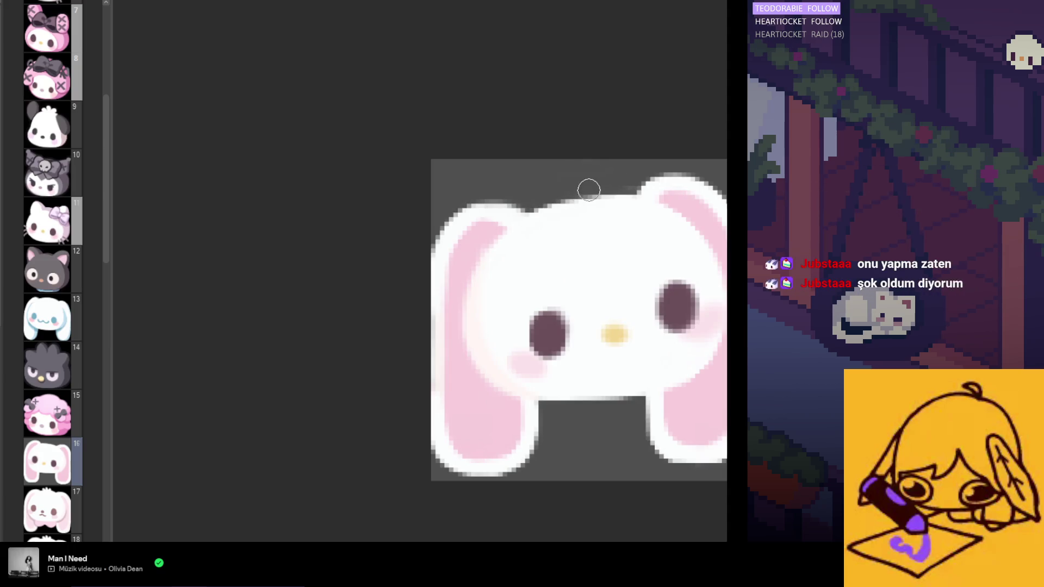
pyautogui.press('m')
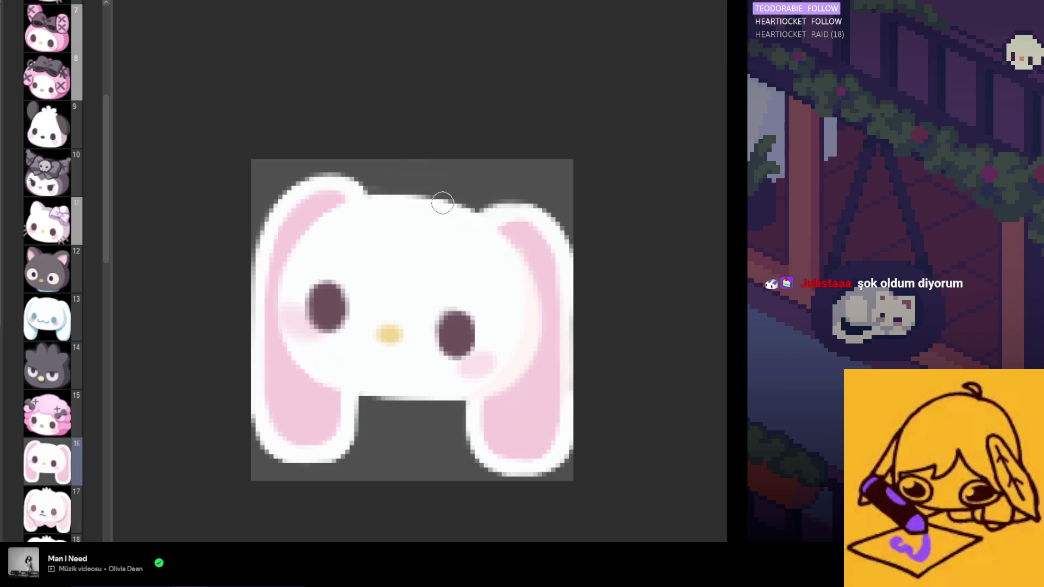
pyautogui.scroll(-3, 407, 188)
pyautogui.scroll(5, 391, 228)
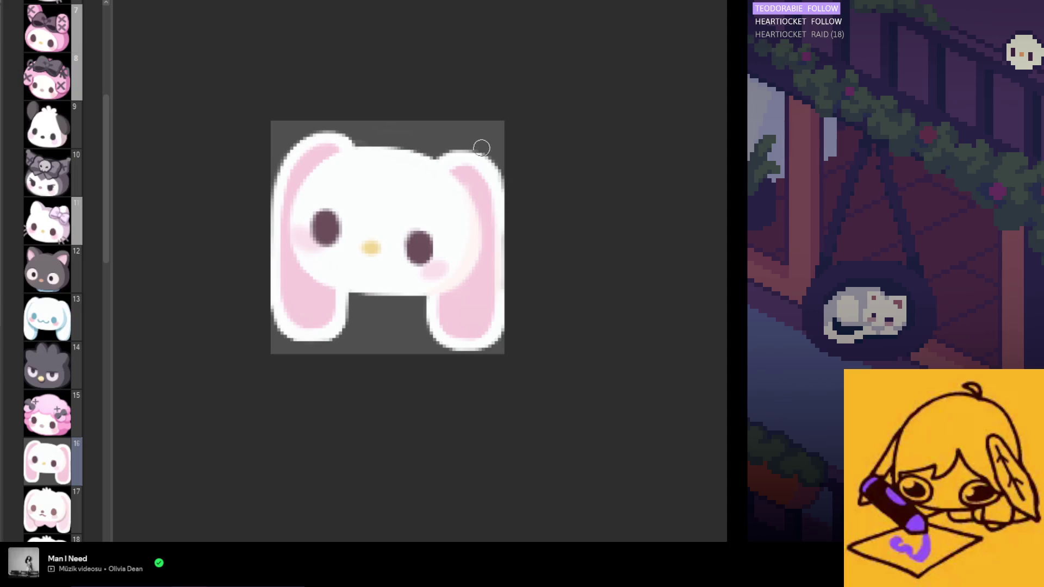
pyautogui.press('m')
pyautogui.press('m')
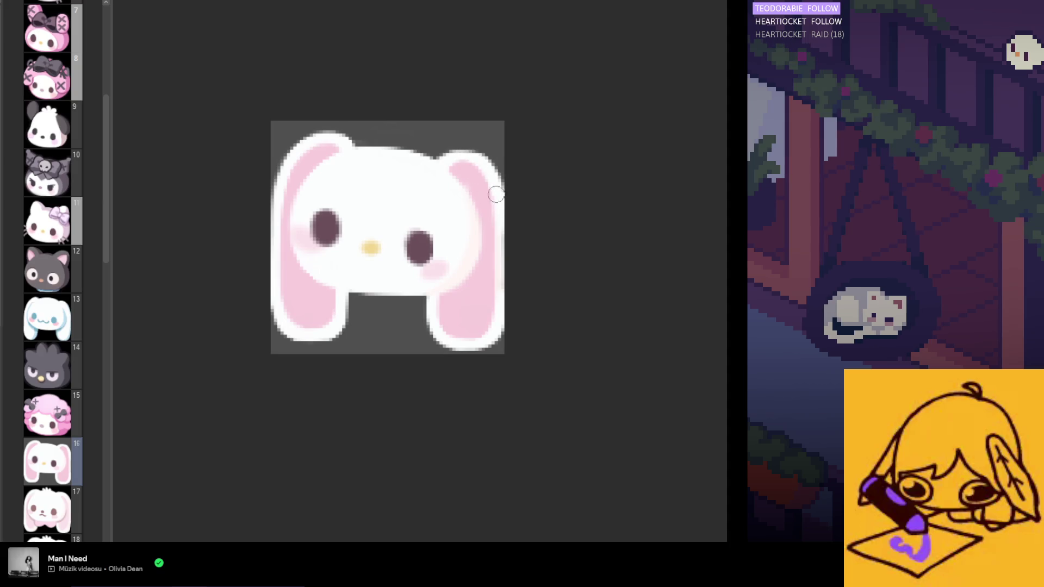
pyautogui.scroll(-3, 464, 275)
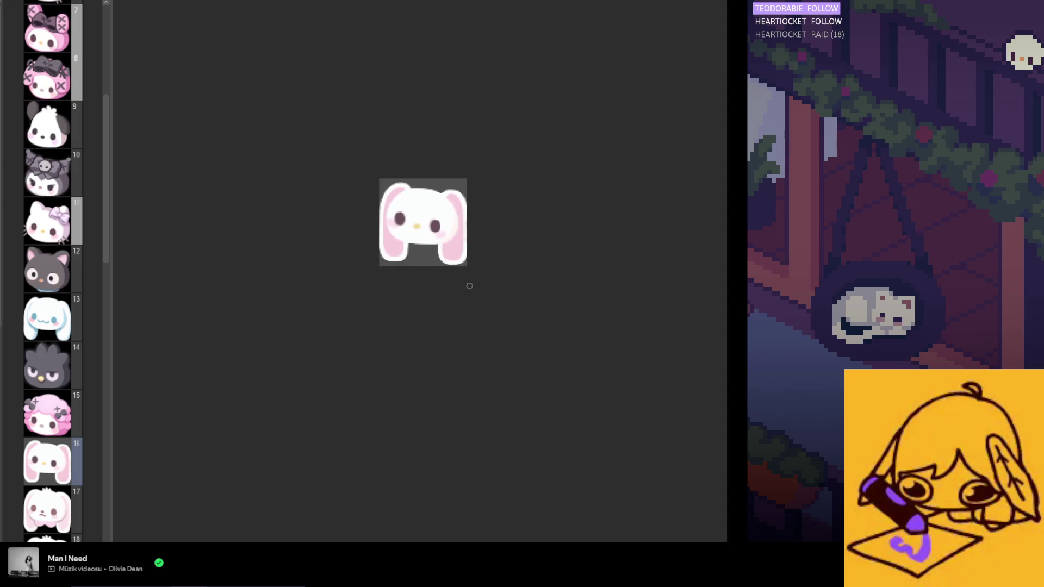
# Fill the dip in the head's top outline with white, paint a spiky tuft, and zoom out.
pyautogui.scroll(-2, 449, 291)
pyautogui.scroll(4, 427, 229)
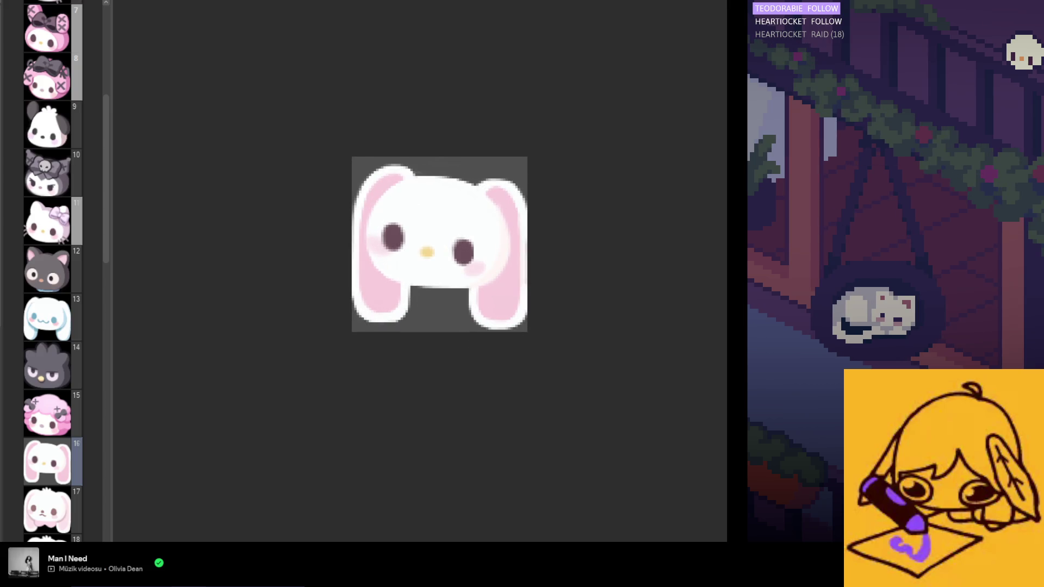
pyautogui.scroll(1, 449, 194)
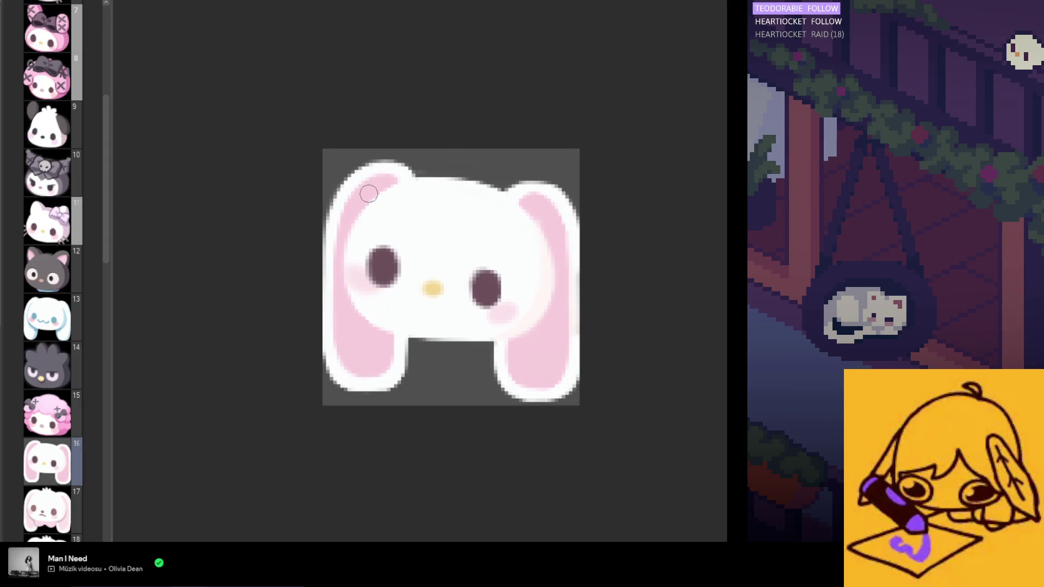
pyautogui.moveTo(440, 163)
pyautogui.mouseDown()
pyautogui.moveTo(449, 185)
pyautogui.moveTo(475, 171)
pyautogui.mouseUp()
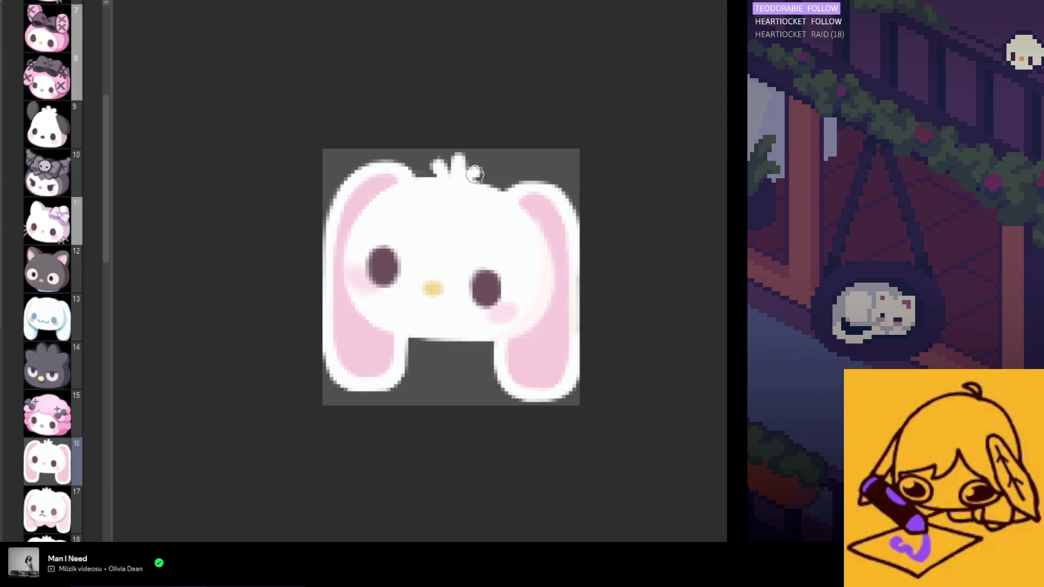
pyautogui.moveTo(475, 180); pyautogui.dragTo(469, 158)
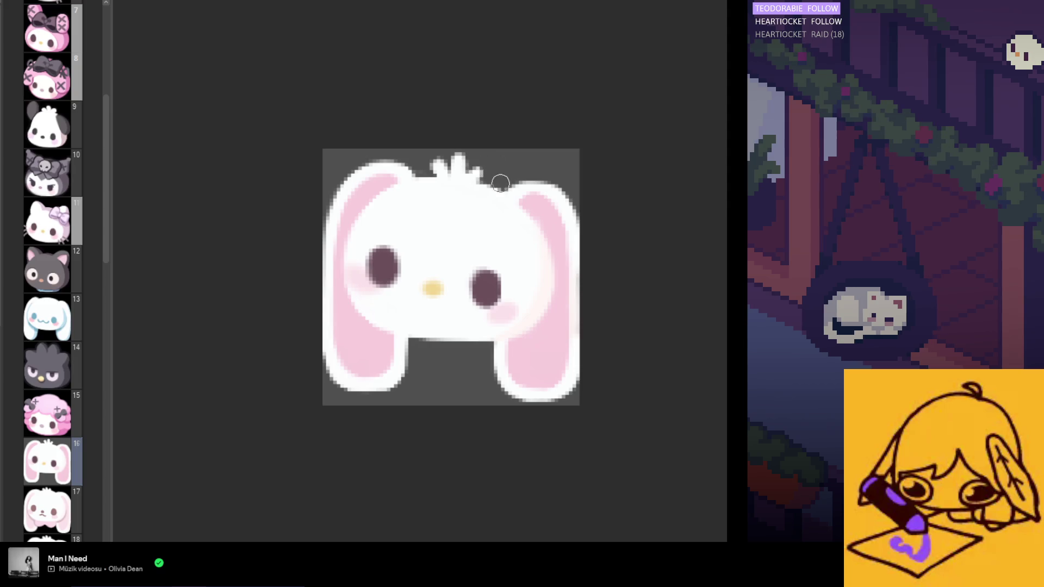
pyautogui.hotkey('ctrl', '-')
pyautogui.hotkey('ctrl', '-')
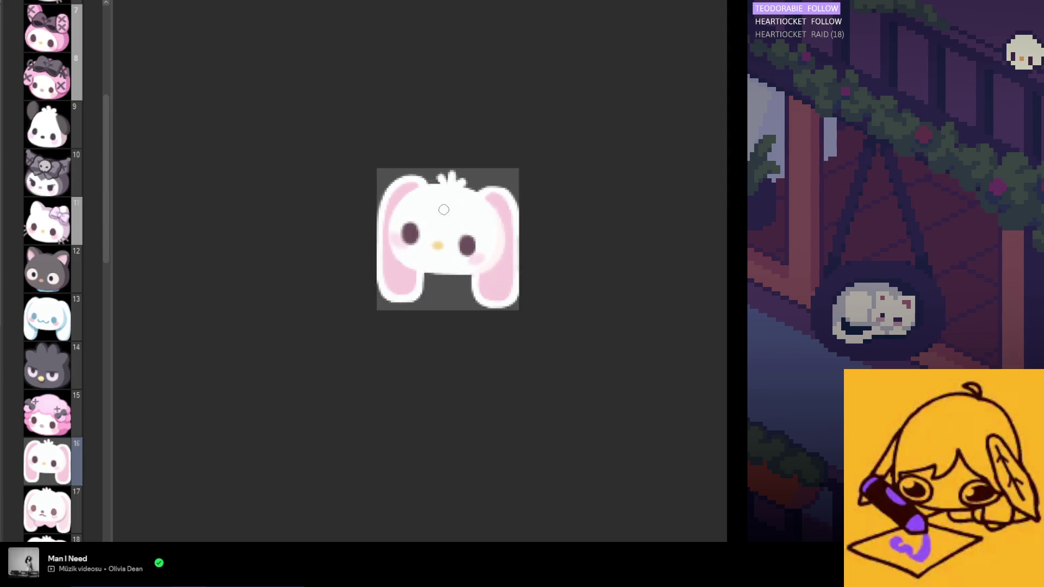
pyautogui.scroll(3, 448, 200)
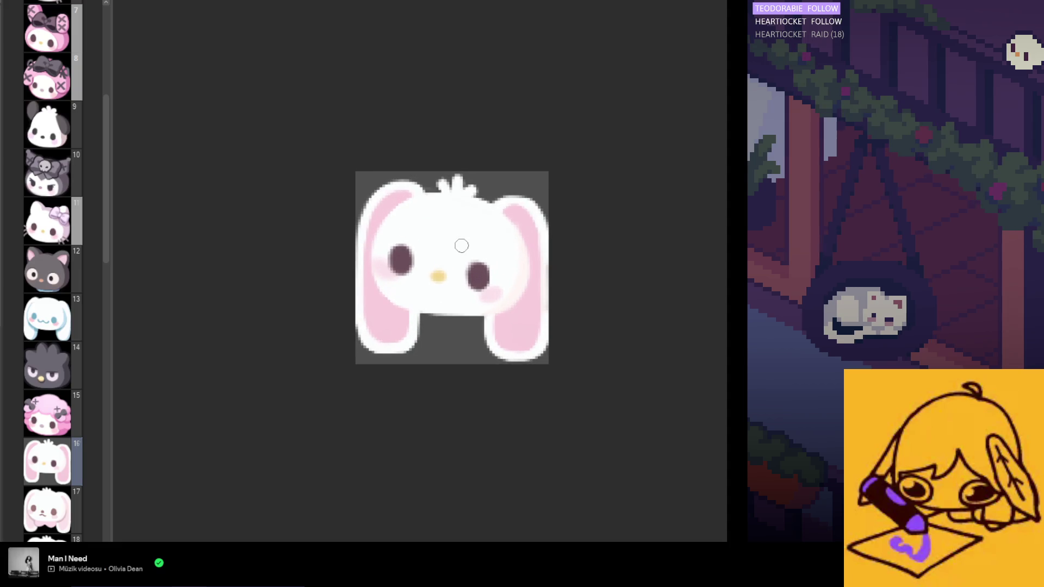
pyautogui.scroll(1, 346, 245)
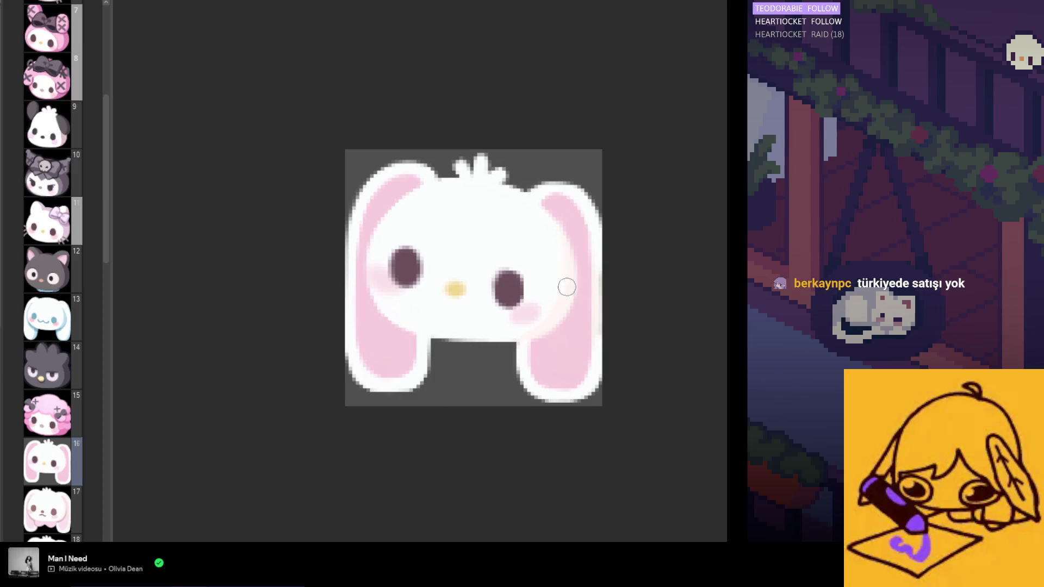
# Zoom in on the face and sample the nose's colour for painting.
pyautogui.scroll(-5, 536, 248)
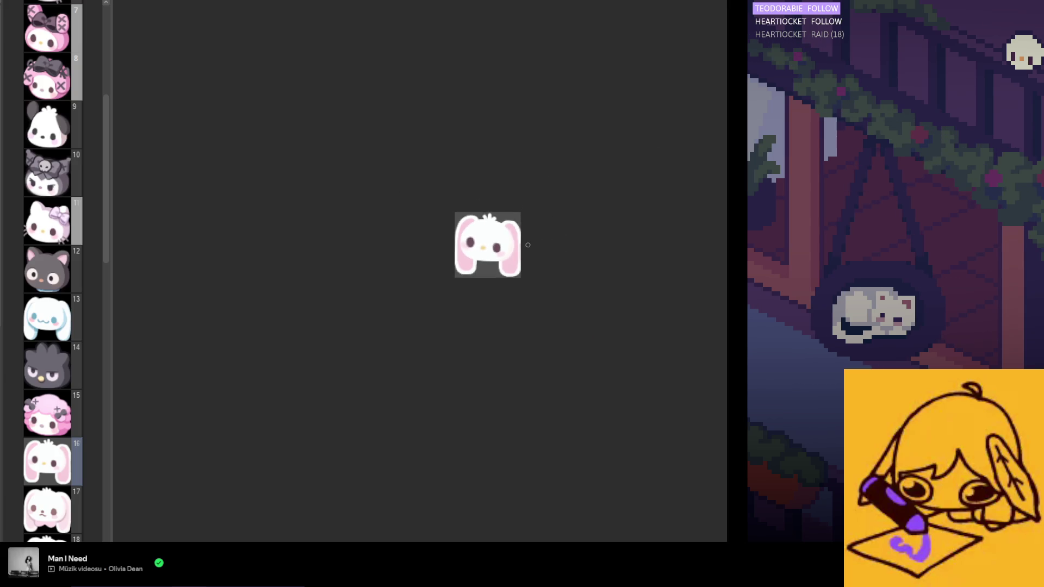
pyautogui.scroll(4, 527, 244)
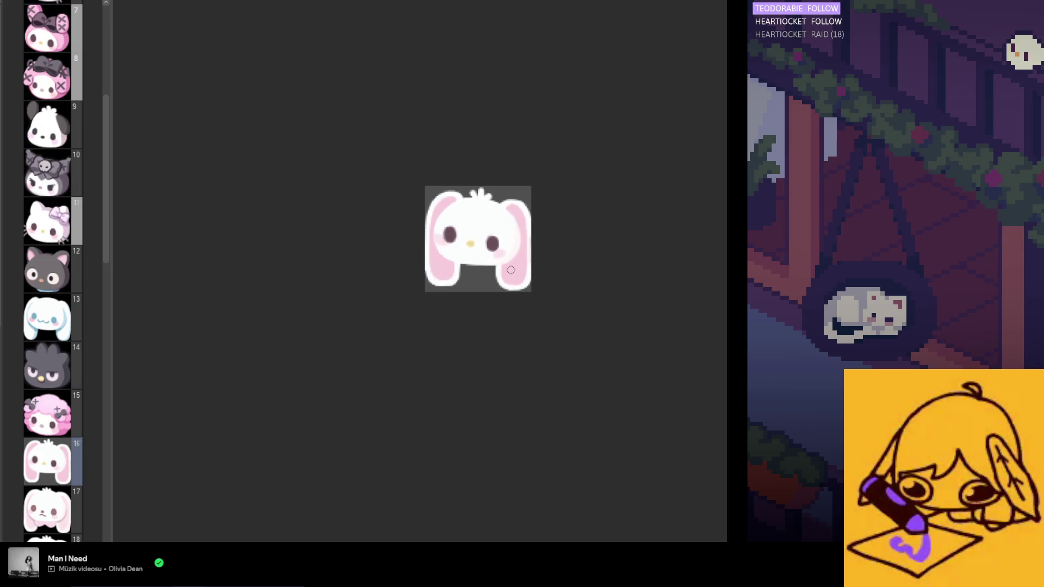
pyautogui.scroll(2, 512, 266)
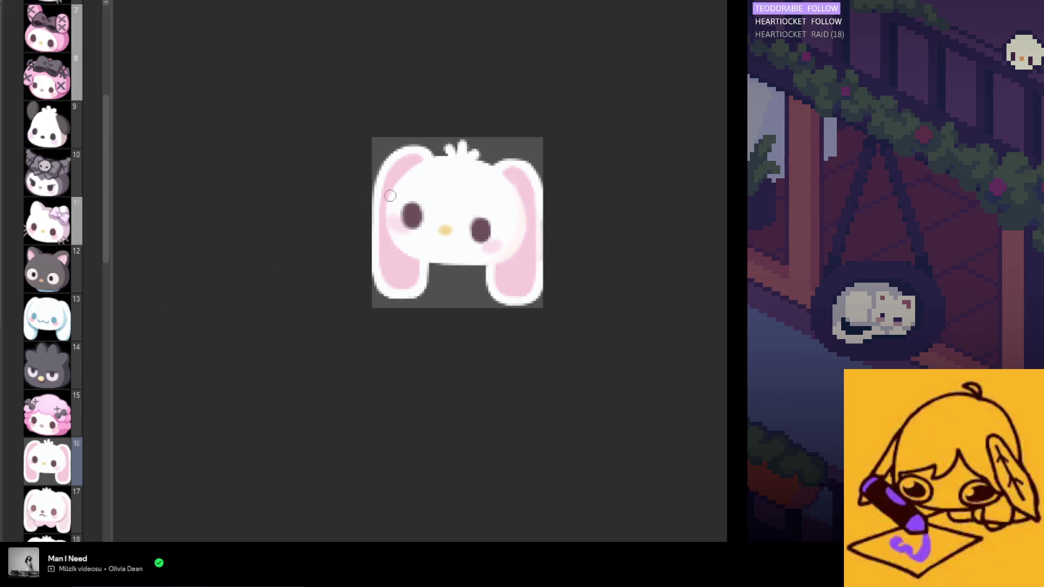
pyautogui.scroll(1, 496, 212)
pyautogui.scroll(1, 496, 212)
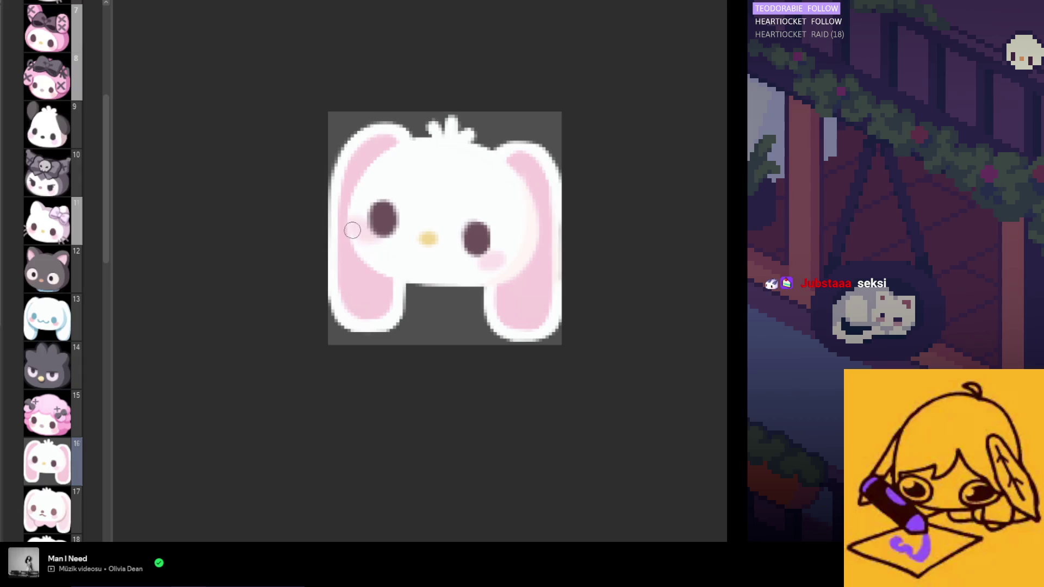
pyautogui.keyDown('alt'); pyautogui.click(422, 251); pyautogui.keyUp('alt')
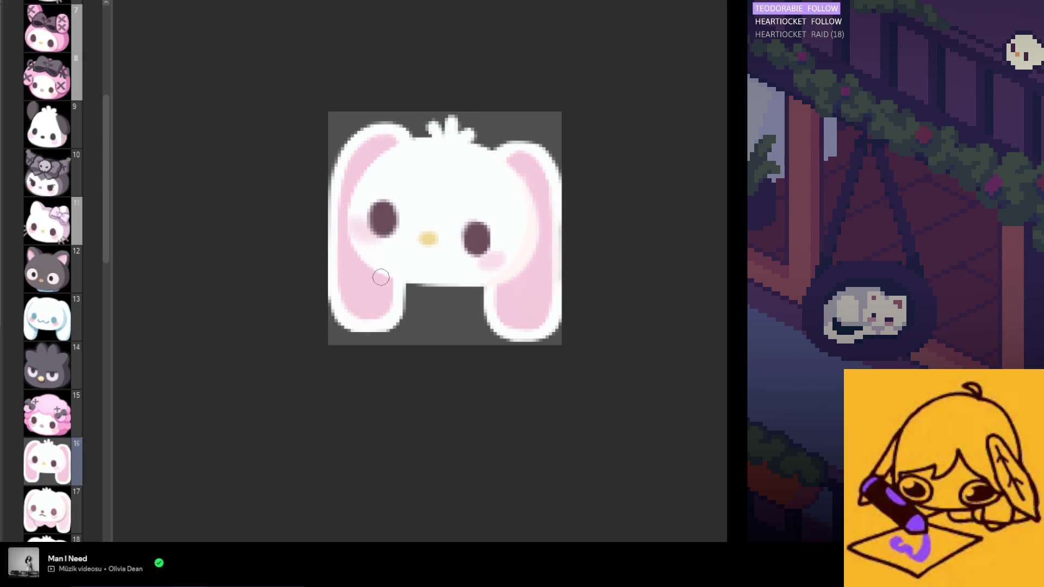
# Mirror the canvas view to check whether the face and ears look balanced.
pyautogui.scroll(-4, 454, 303)
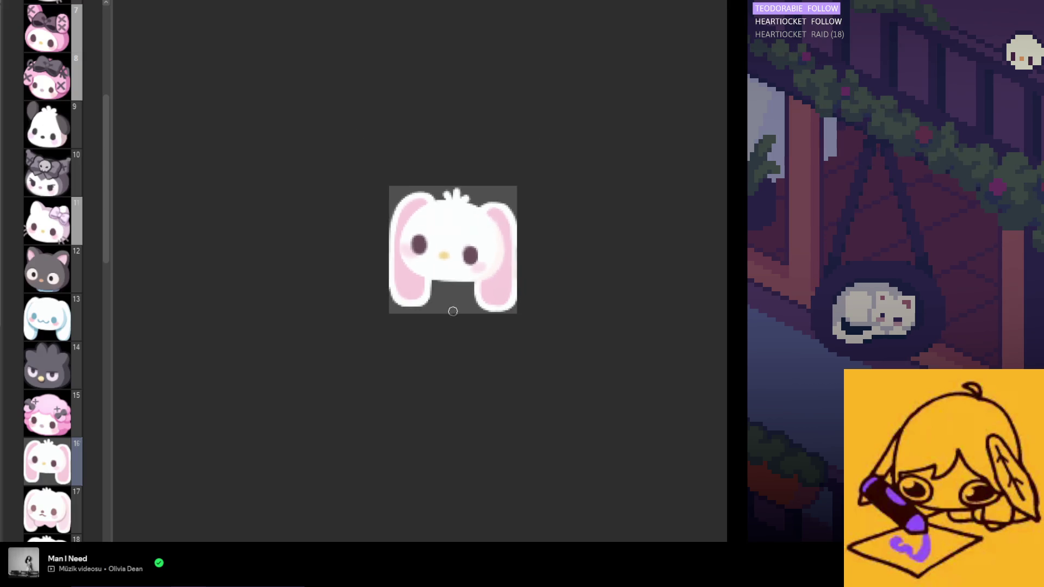
pyautogui.scroll(-2, 468, 316)
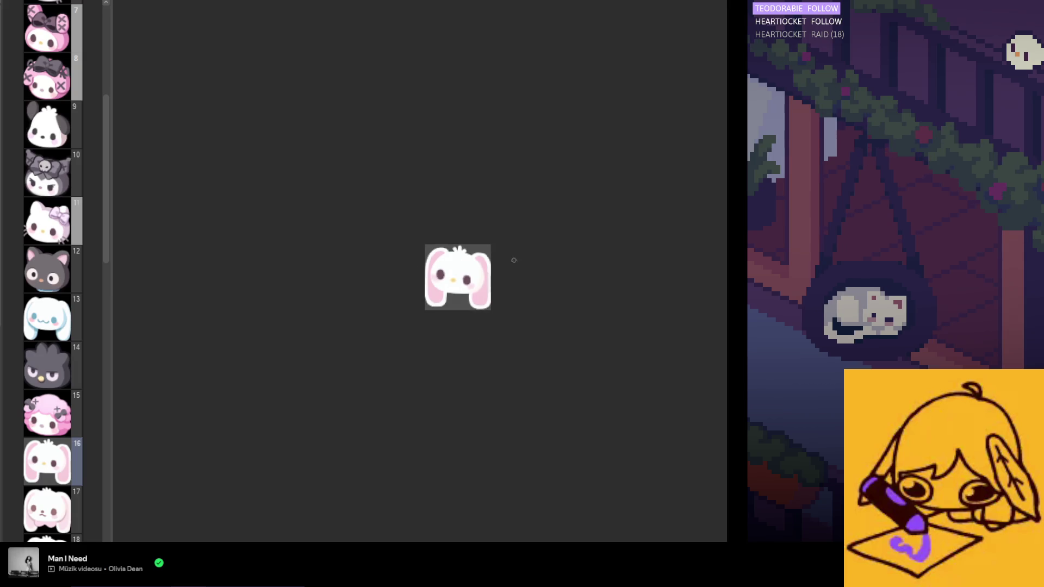
pyautogui.scroll(3, 468, 272)
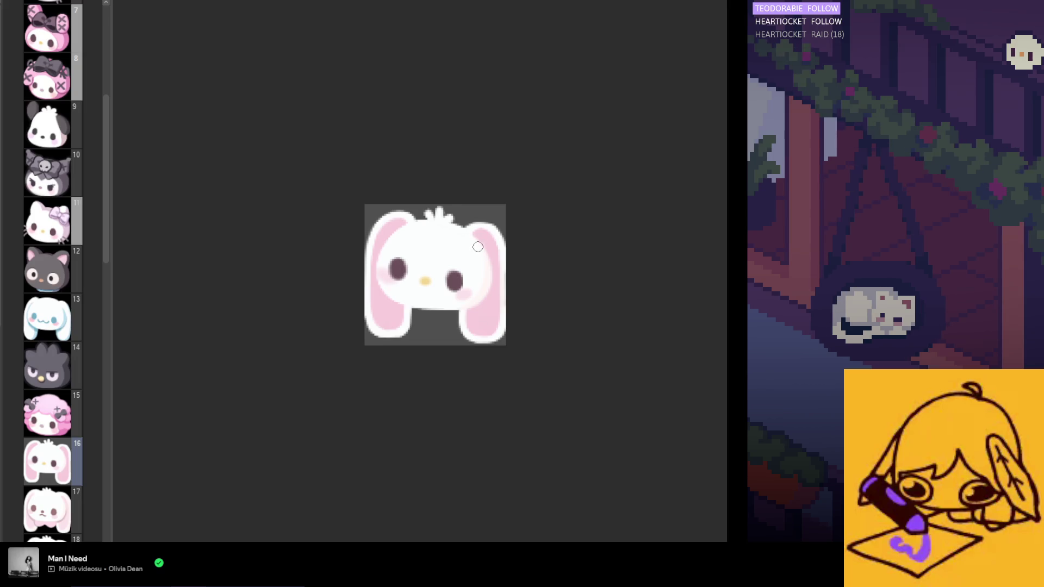
pyautogui.scroll(4, 477, 247)
pyautogui.scroll(1, 466, 268)
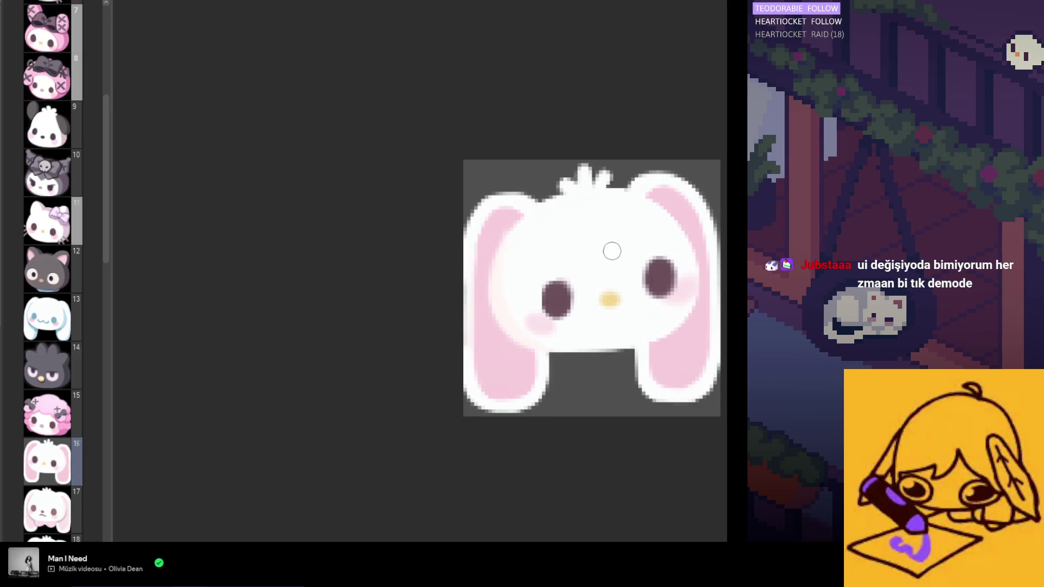
pyautogui.press('m')
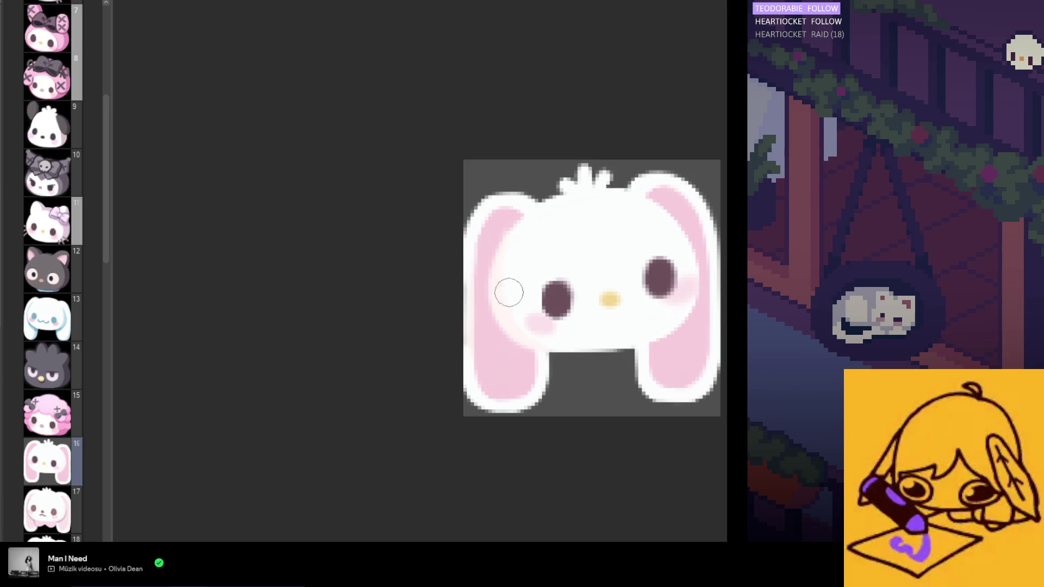
pyautogui.scroll(-3, 490, 295)
pyautogui.scroll(3, 669, 284)
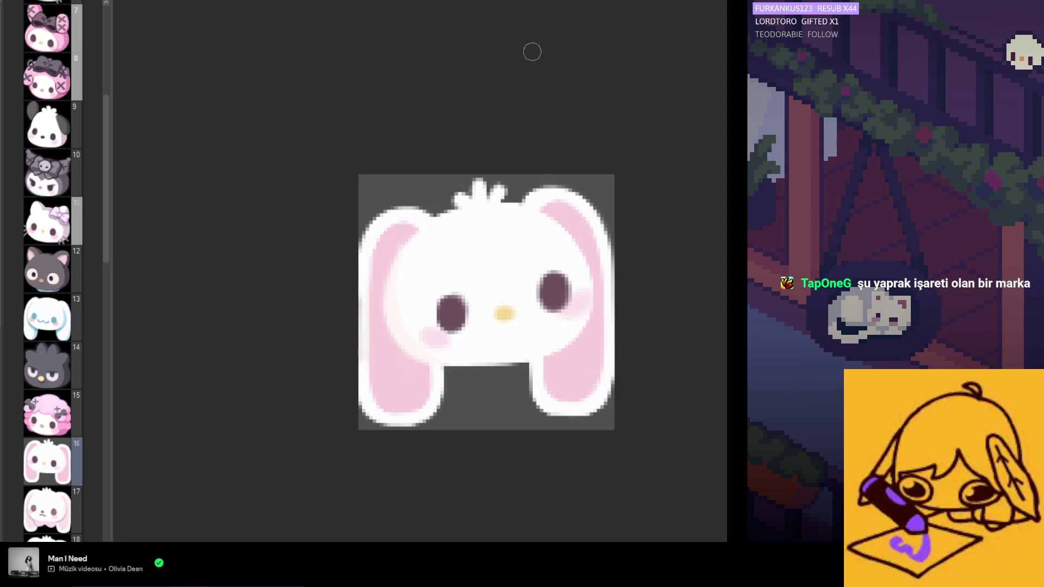
# Shrink the brush two steps with the [ key for fine detail work.
pyautogui.scroll(-1, 492, 270)
pyautogui.scroll(-3, 493, 271)
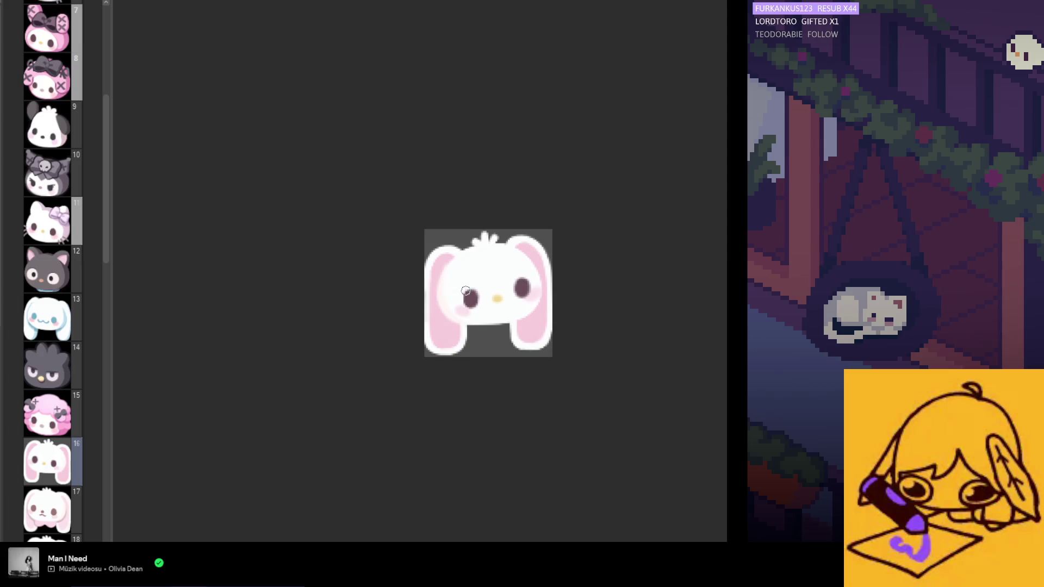
pyautogui.scroll(3, 498, 284)
pyautogui.scroll(1, 498, 284)
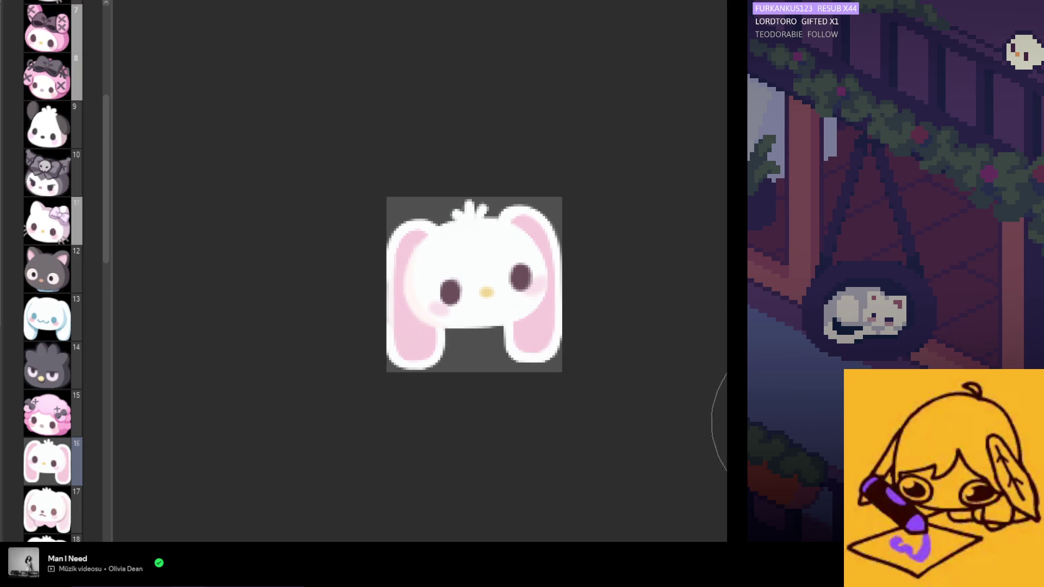
pyautogui.press('[')
pyautogui.press('[')
pyautogui.press('[')
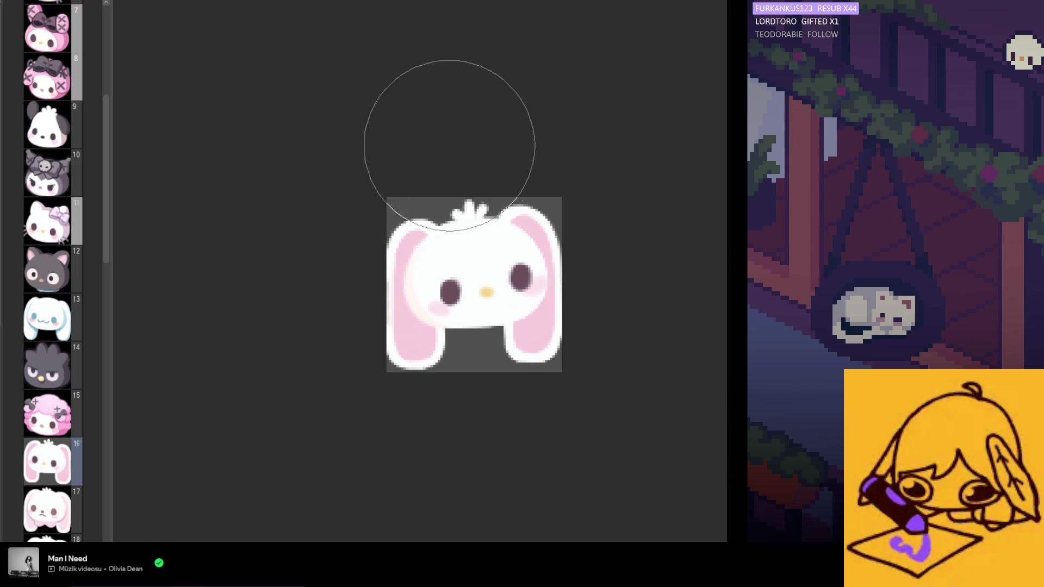
pyautogui.scroll(1, 466, 188)
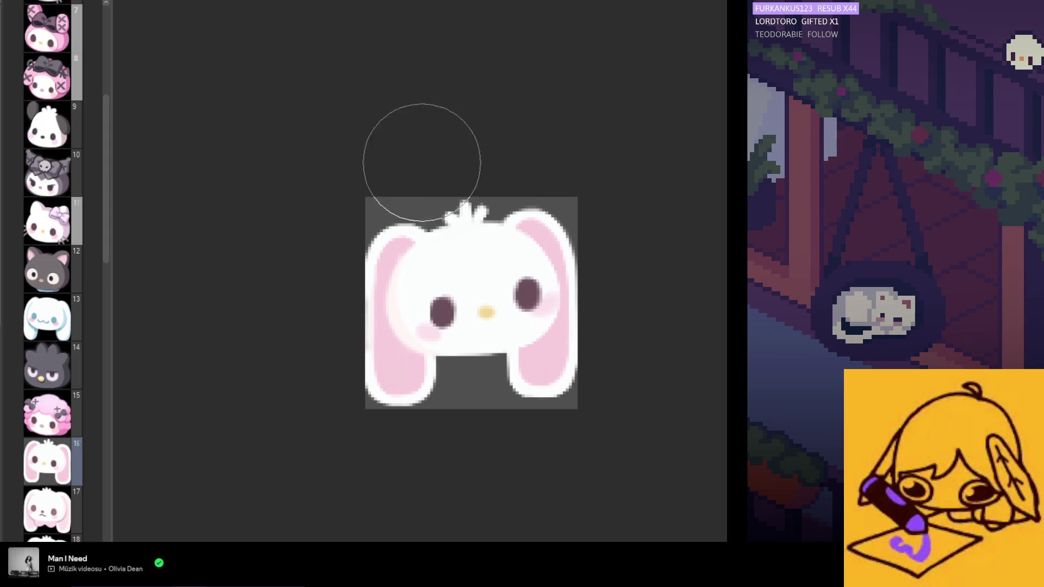
pyautogui.press('[')
pyautogui.press('[')
pyautogui.press('[')
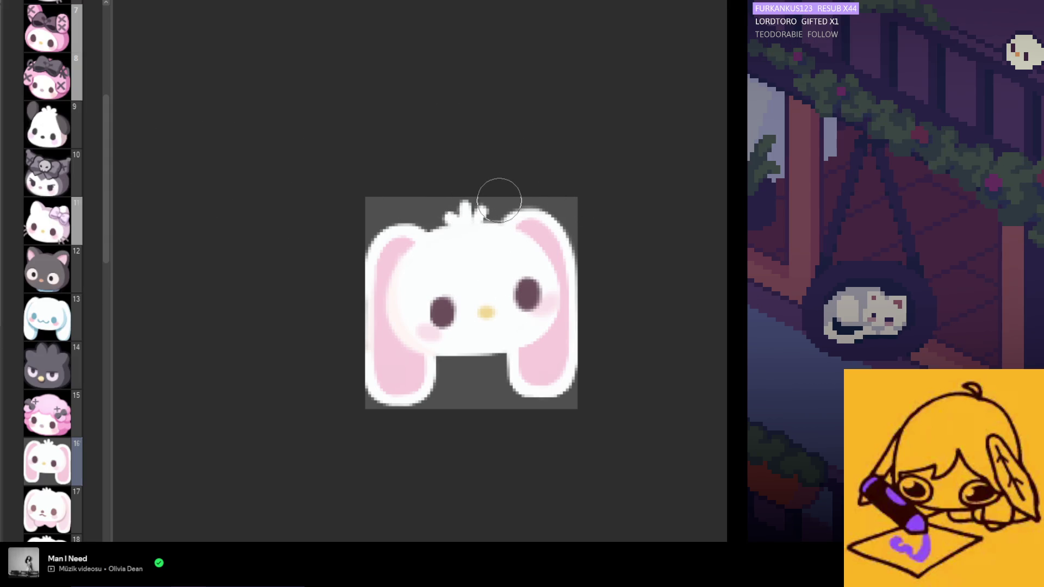
# Enlarge the brush one step with the ] key.
pyautogui.scroll(-1, 557, 219)
pyautogui.hscroll(-1, 598, 269)
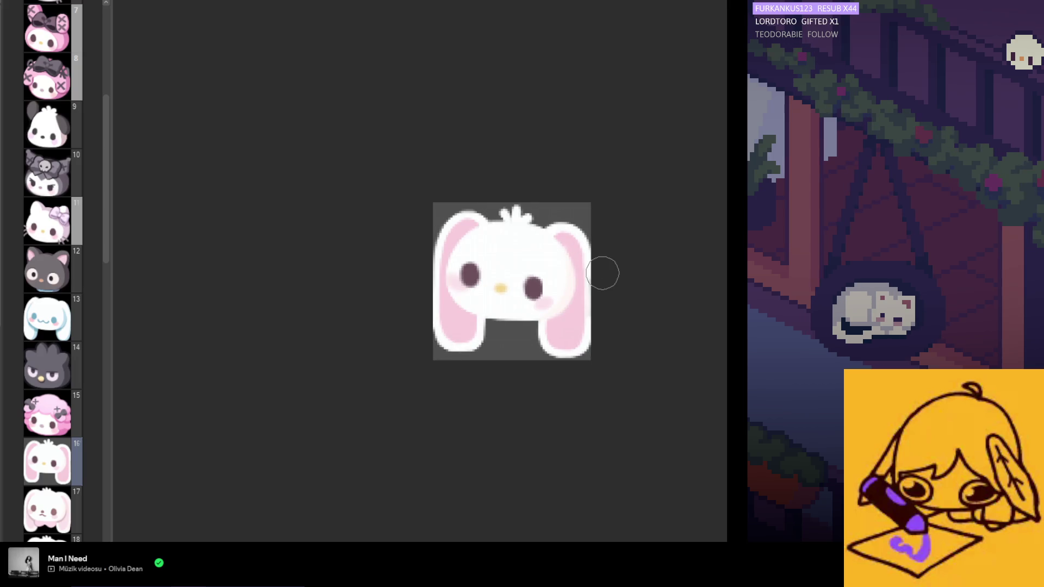
pyautogui.hscroll(1, 585, 313)
pyautogui.scroll(1, 530, 319)
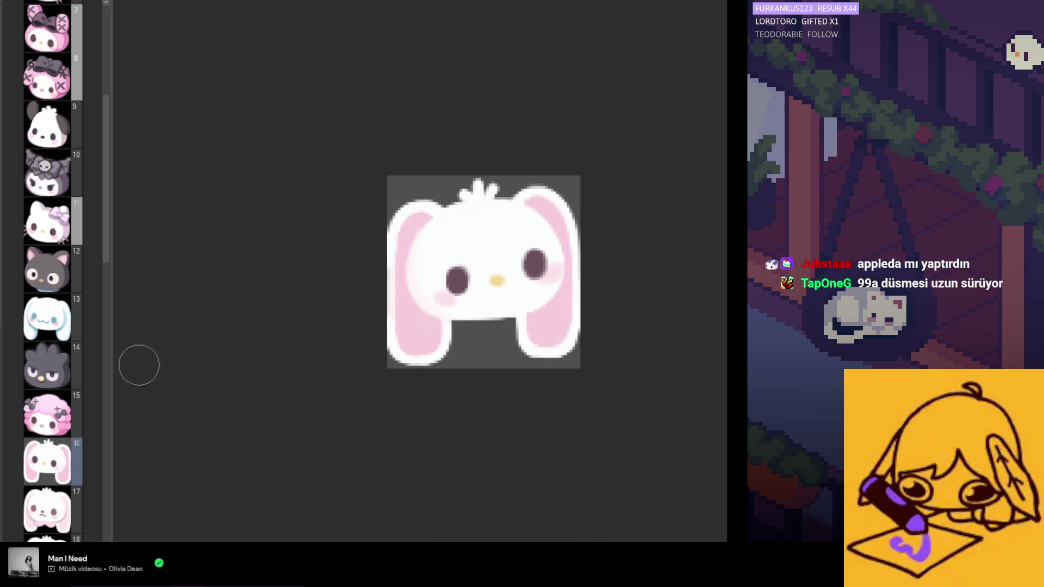
pyautogui.press(']')
pyautogui.press(']')
pyautogui.press(']')
pyautogui.press(']')
pyautogui.press(']')
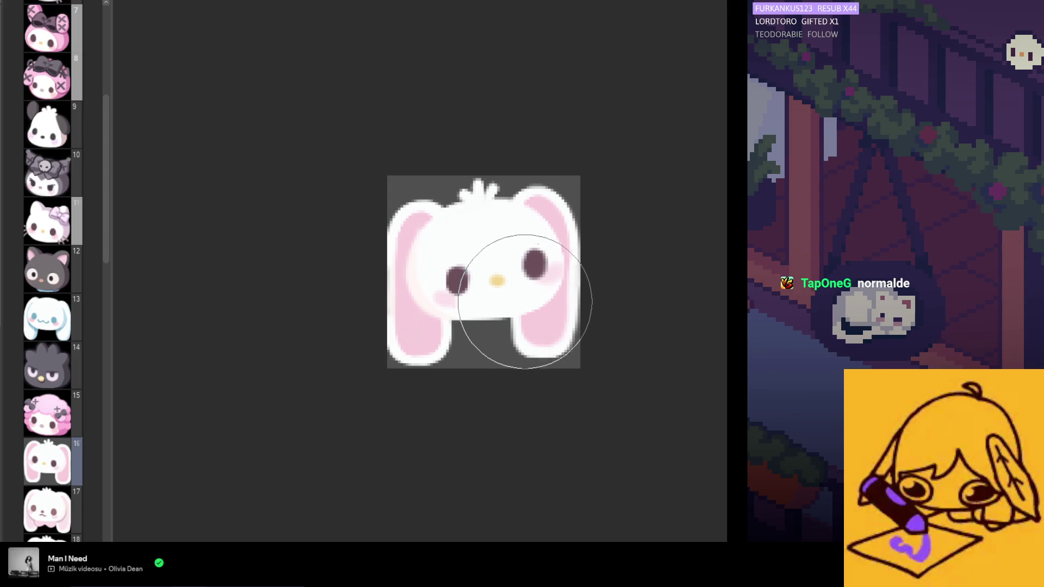
pyautogui.scroll(-1, 527, 335)
pyautogui.scroll(-1, 527, 338)
pyautogui.scroll(2, 429, 259)
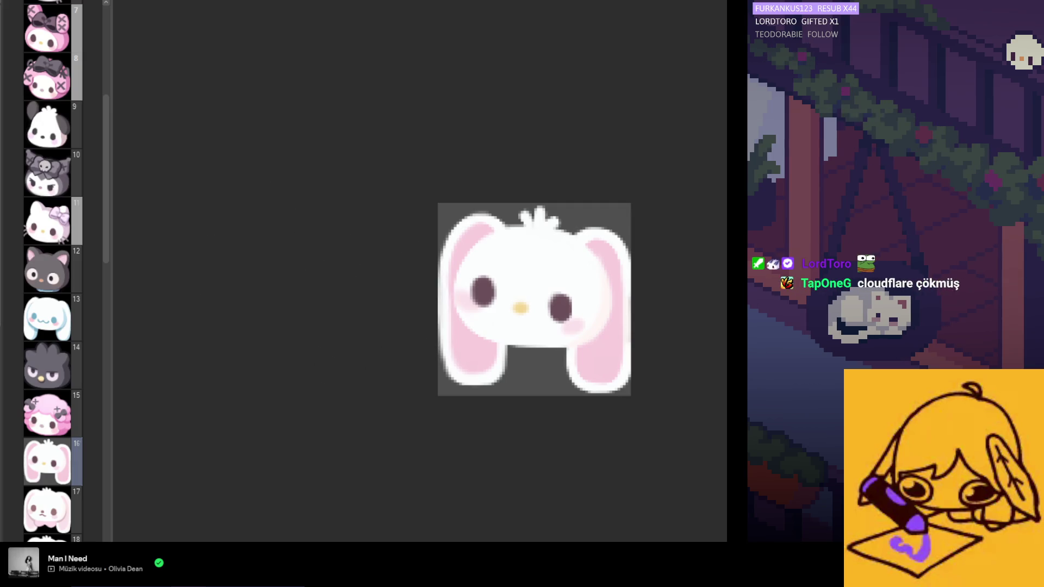
pyautogui.scroll(2, 508, 345)
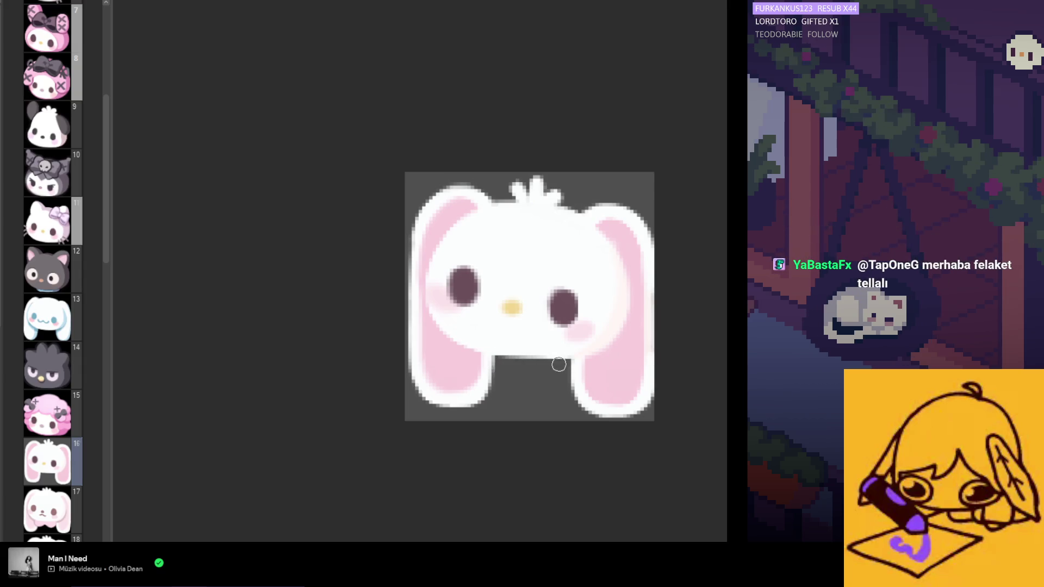
pyautogui.press('h')
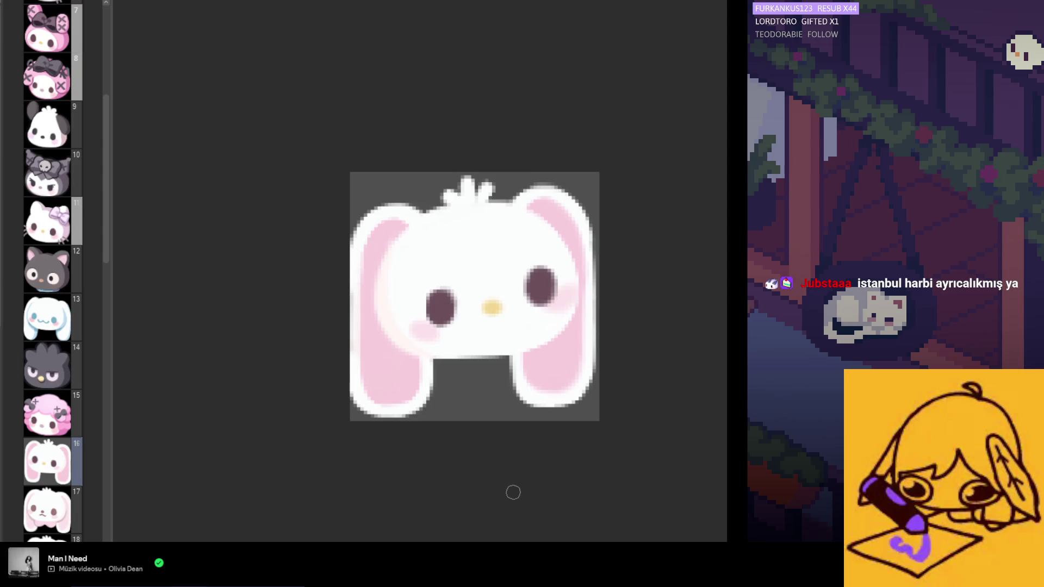
pyautogui.scroll(-1, 536, 486)
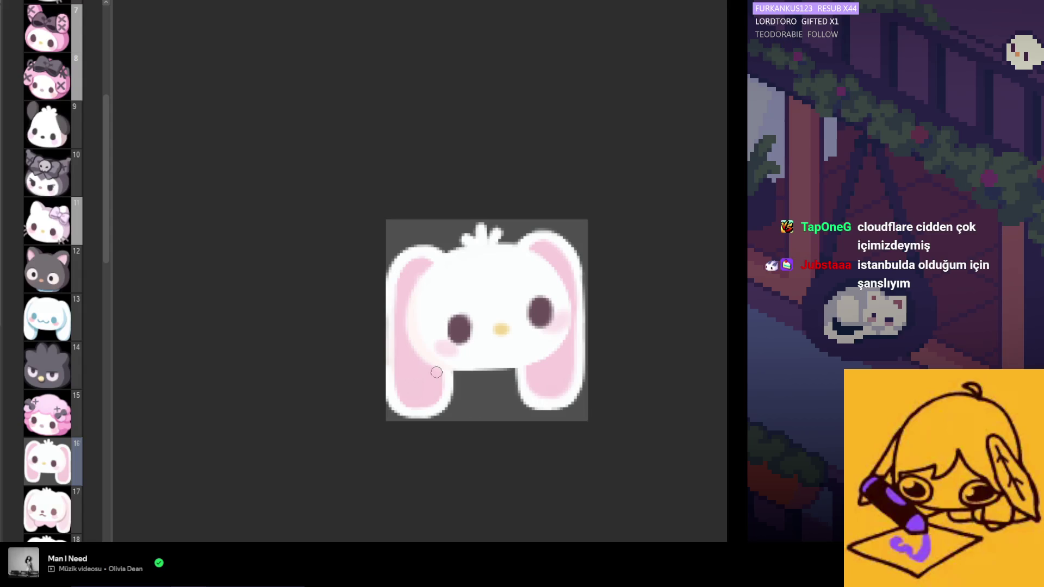
pyautogui.scroll(-3, 457, 396)
pyautogui.scroll(4, 492, 341)
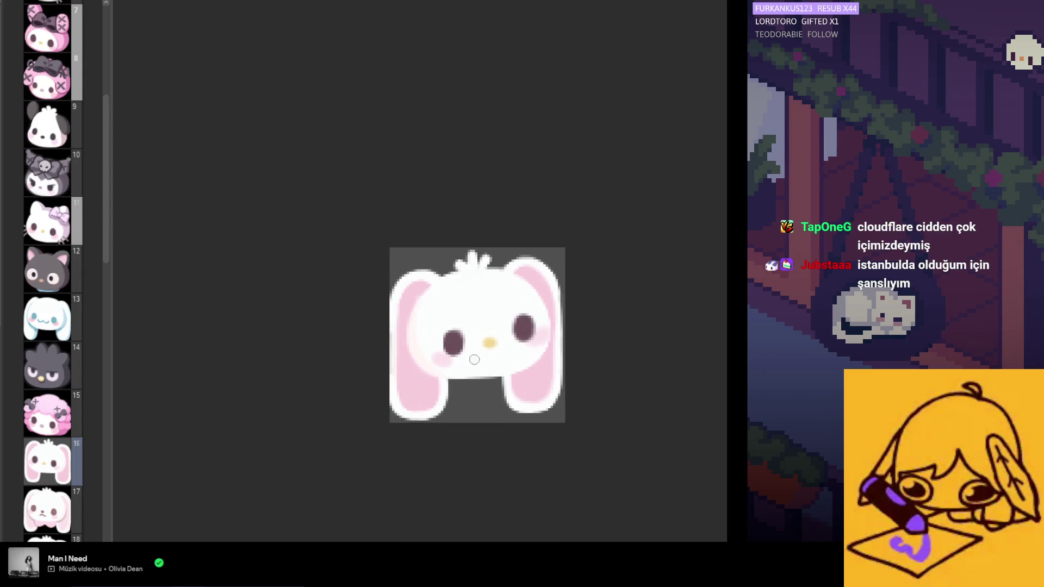
pyautogui.scroll(1, 492, 341)
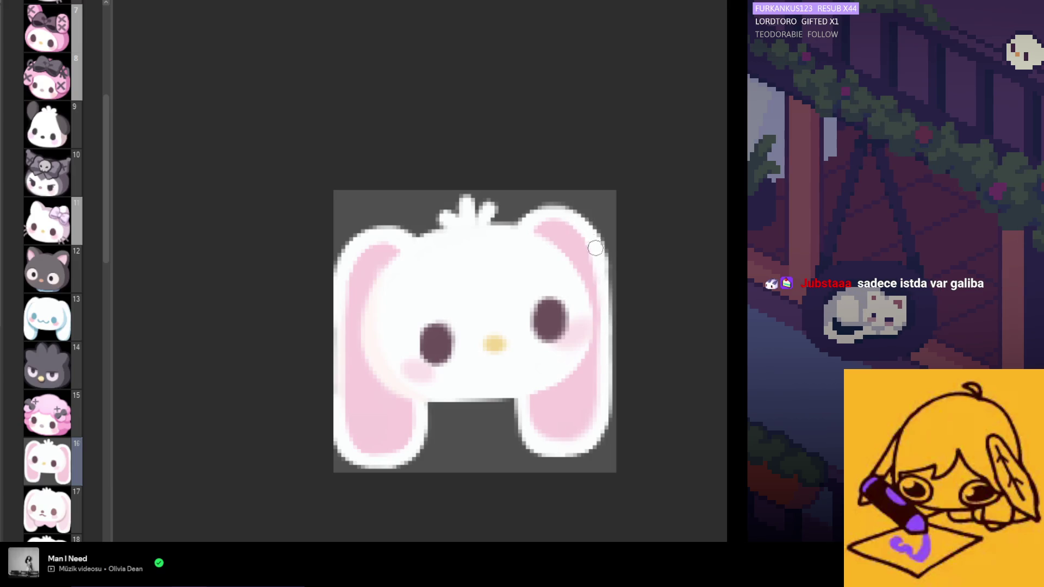
pyautogui.press('m')
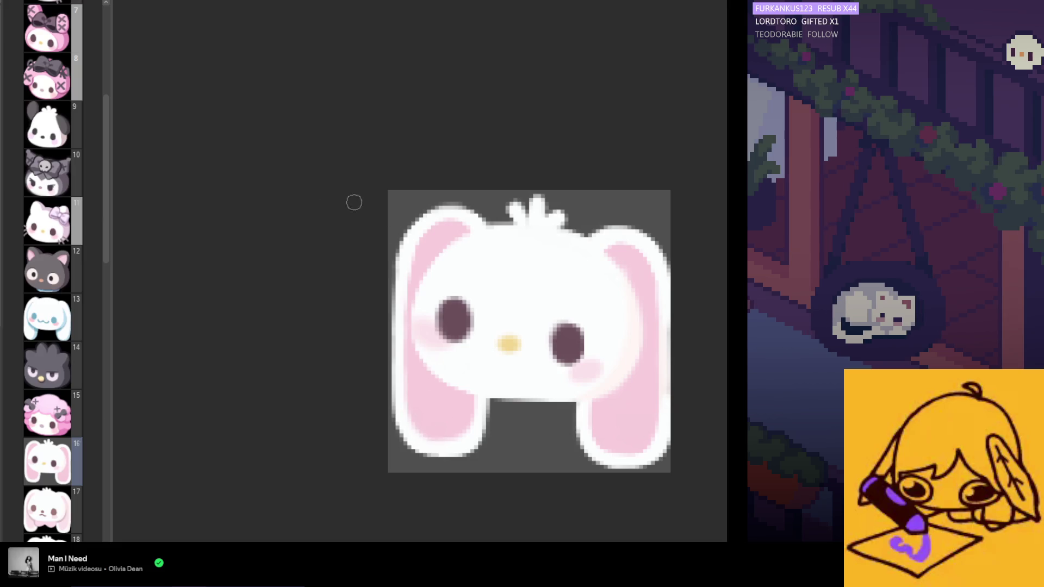
pyautogui.scroll(-4, 412, 315)
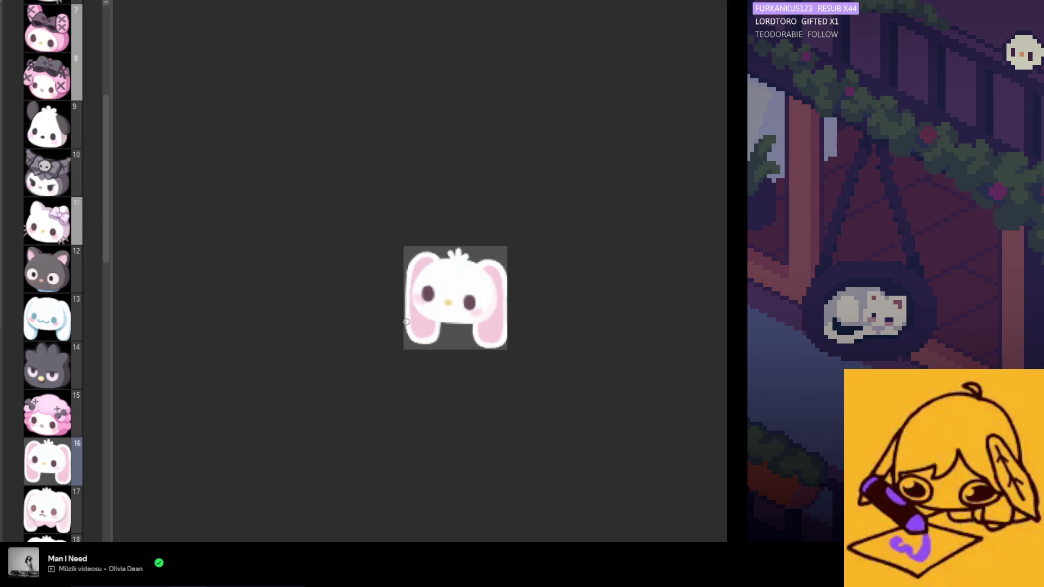
pyautogui.scroll(2, 412, 323)
pyautogui.scroll(-3, 412, 323)
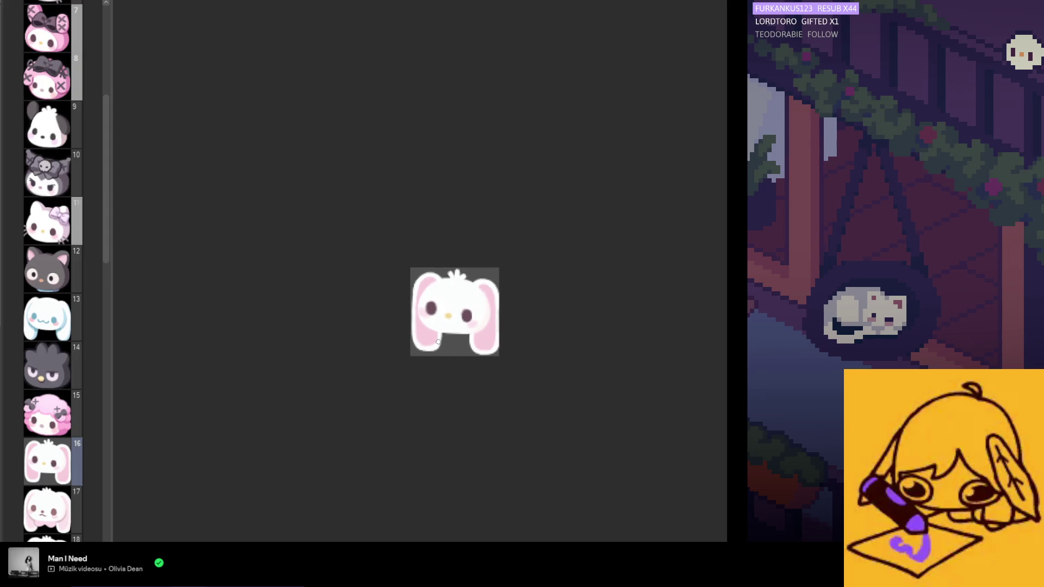
pyautogui.scroll(5, 435, 339)
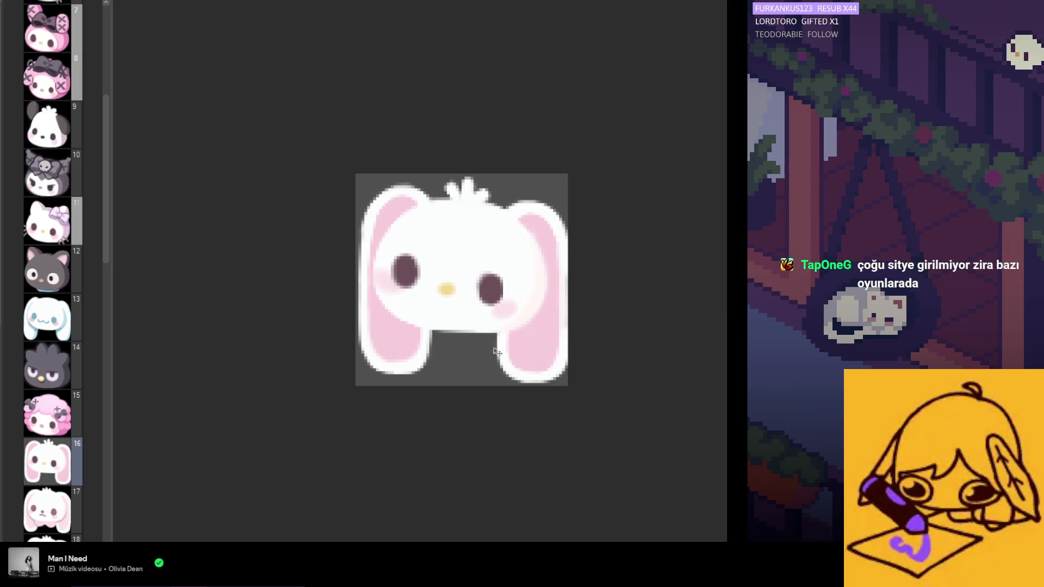
pyautogui.moveTo(496, 347); pyautogui.dragTo(498, 353)
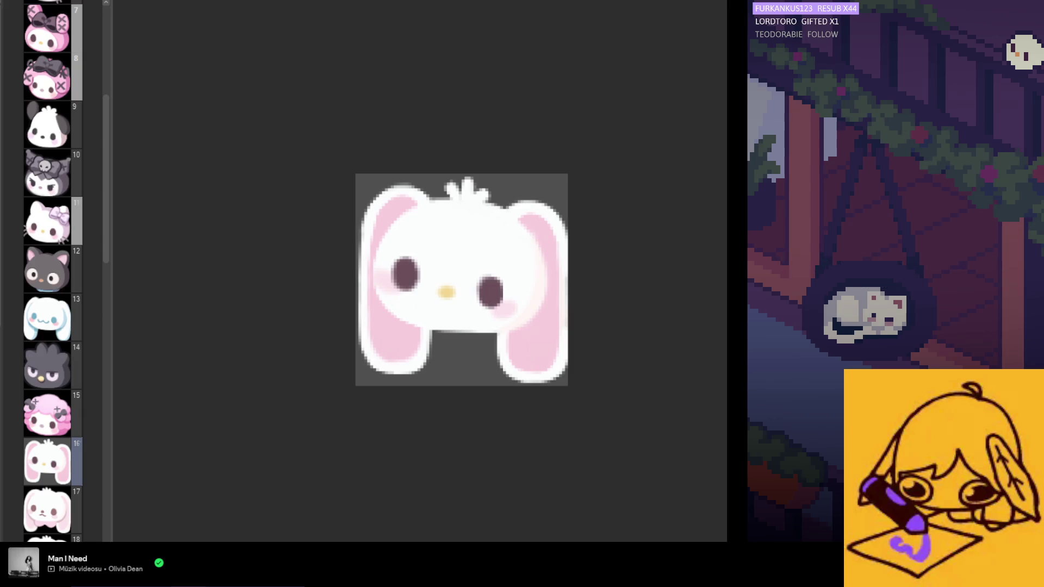
pyautogui.scroll(1, 462, 283)
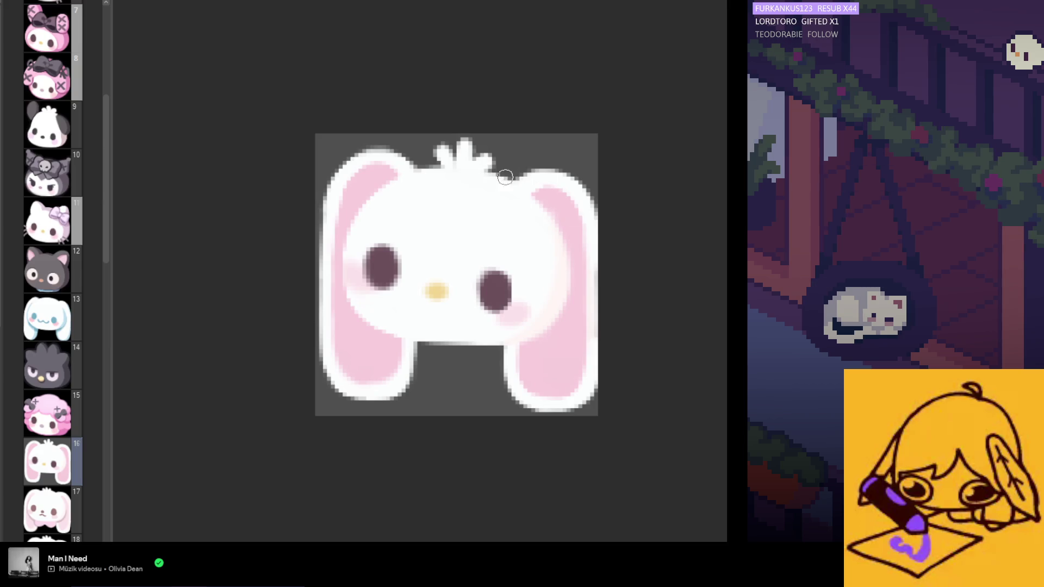
# Mirror the canvas view horizontally with H to check the bunny drawing.
pyautogui.press('h')
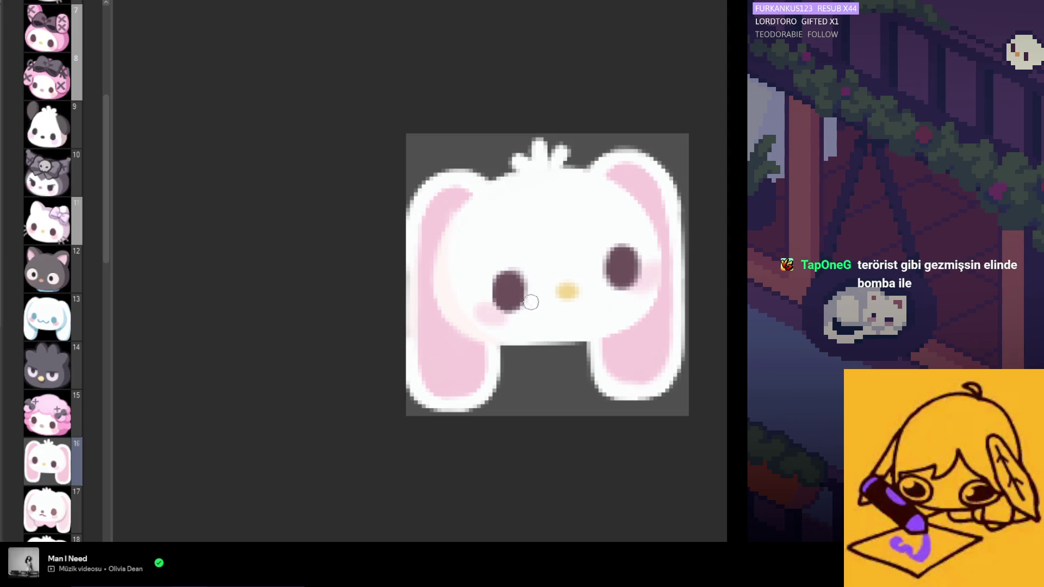
pyautogui.scroll(-3, 466, 193)
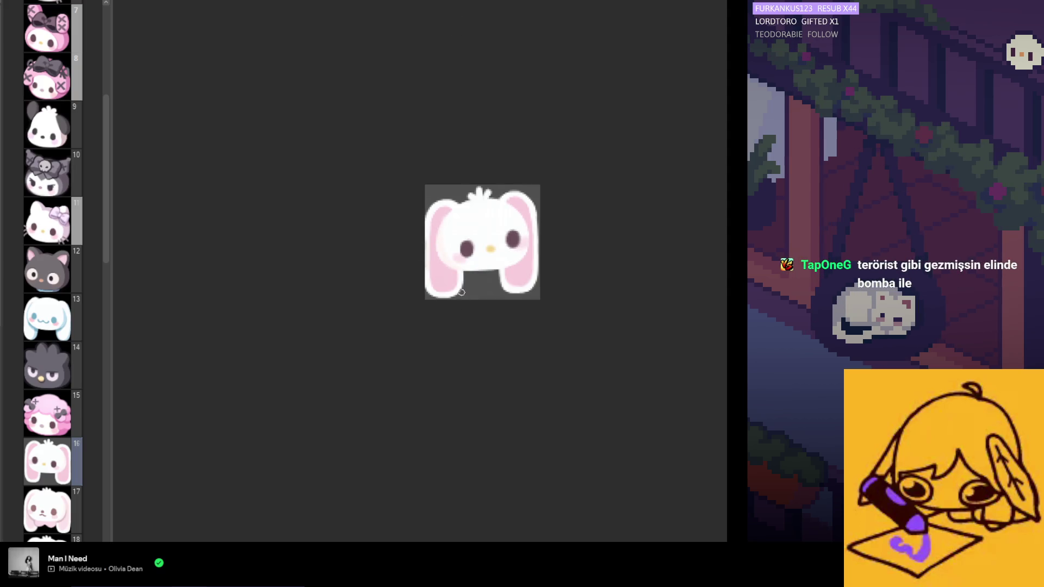
pyautogui.scroll(2, 445, 259)
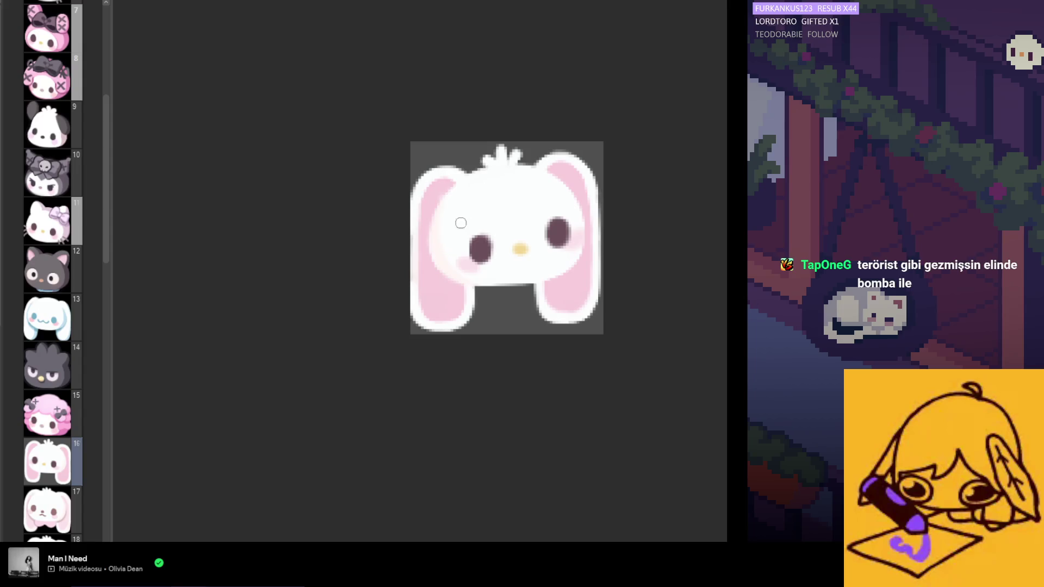
pyautogui.moveTo(434, 245); pyautogui.dragTo(455, 282)
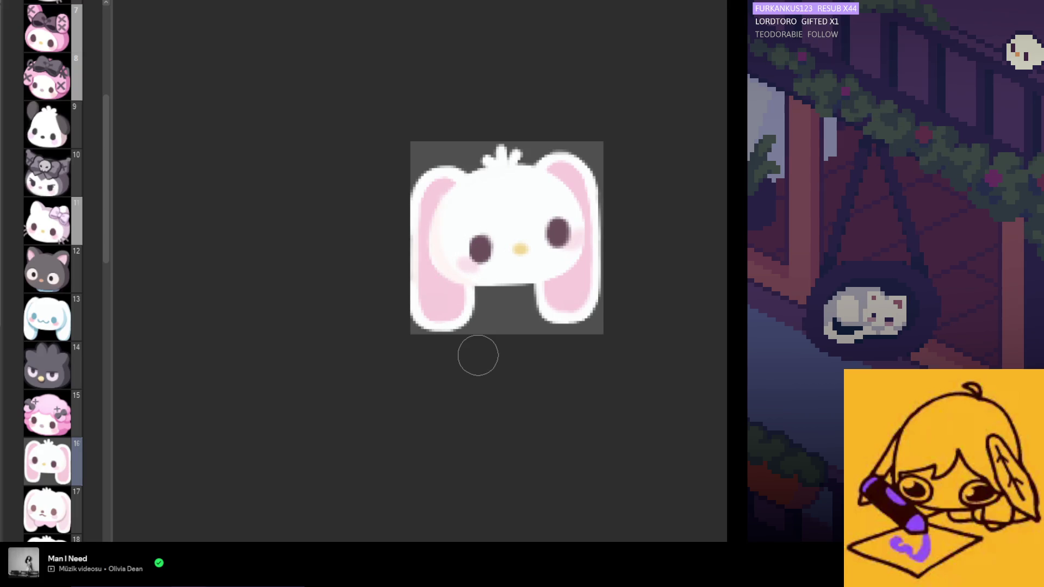
pyautogui.scroll(-2, 469, 361)
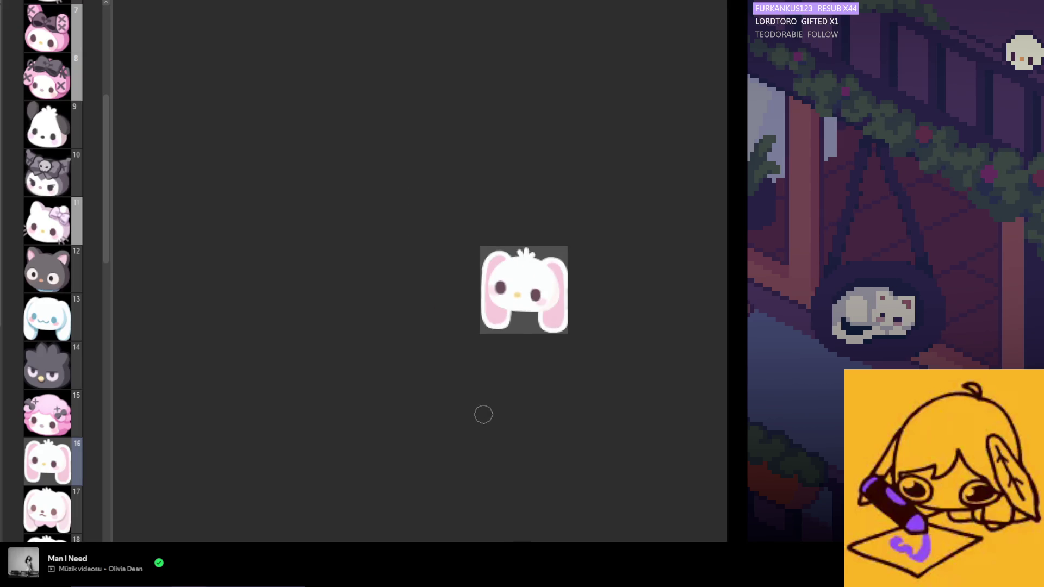
pyautogui.scroll(3, 516, 334)
pyautogui.scroll(1, 554, 277)
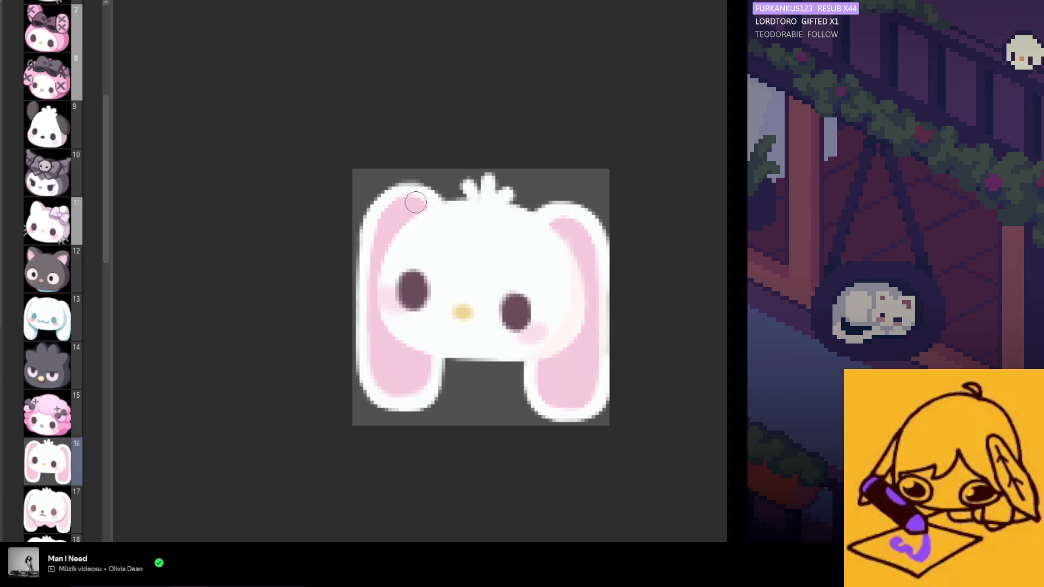
pyautogui.scroll(-6, 495, 375)
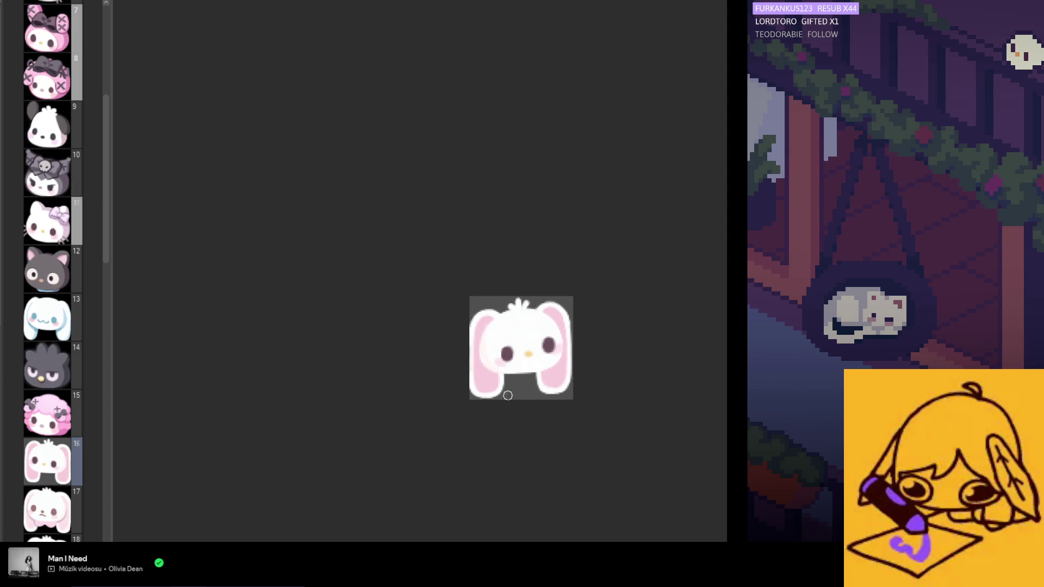
pyautogui.scroll(3, 495, 375)
pyautogui.scroll(2, 473, 370)
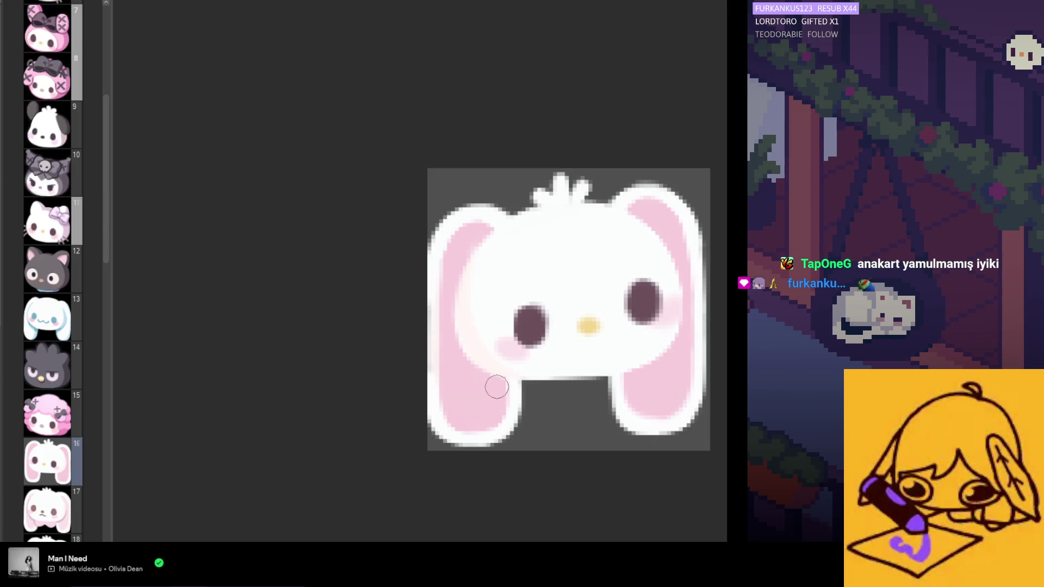
pyautogui.scroll(-3, 484, 435)
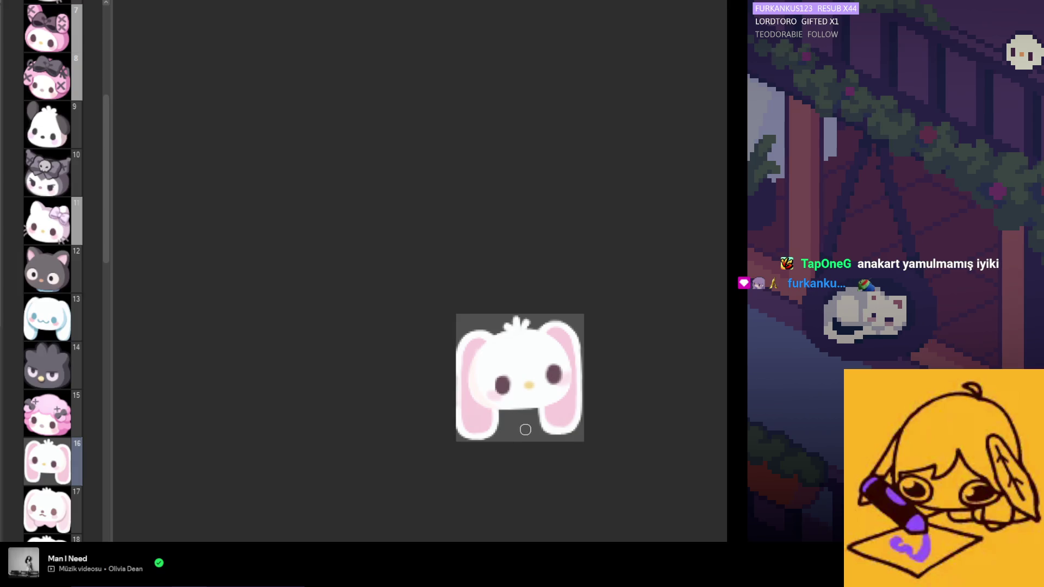
pyautogui.scroll(3, 445, 405)
pyautogui.scroll(1, 445, 405)
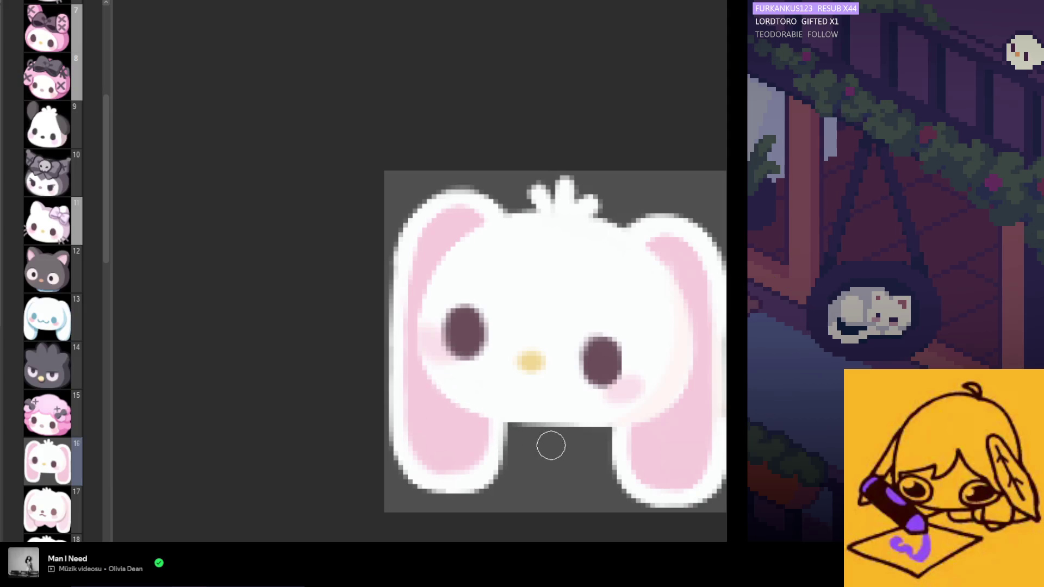
pyautogui.scroll(-5, 522, 442)
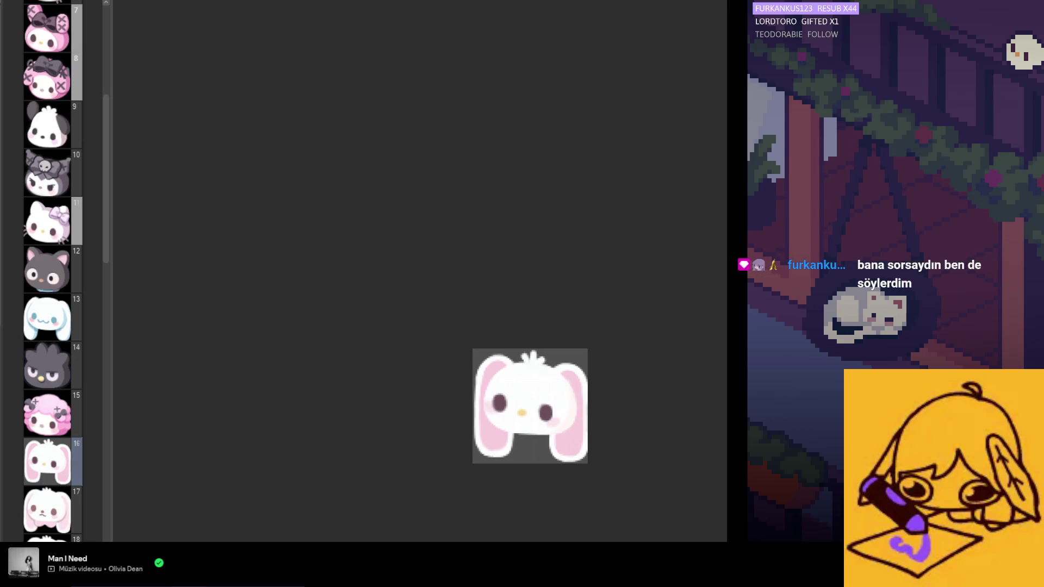
pyautogui.scroll(3, 558, 379)
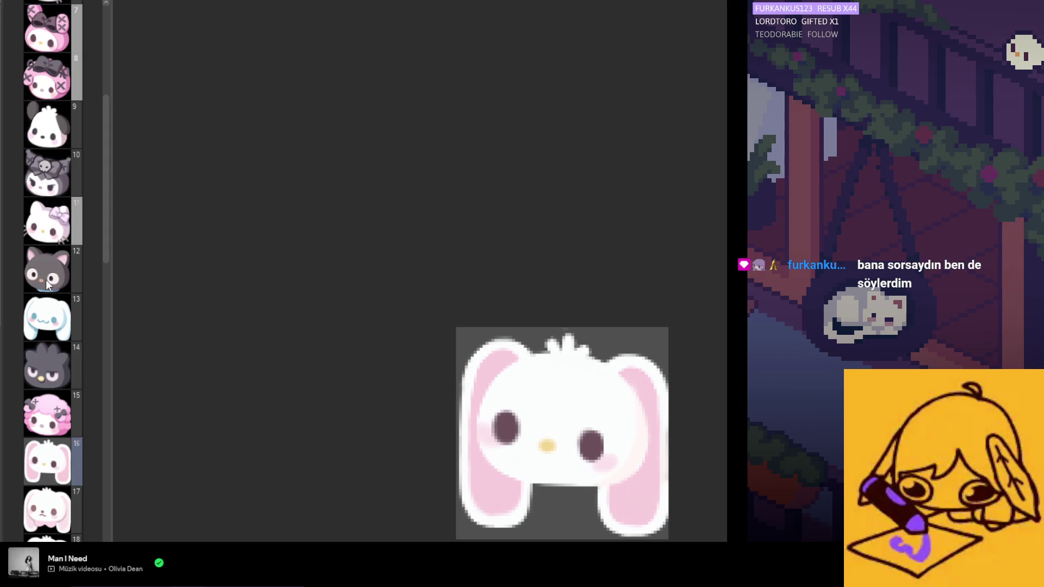
pyautogui.hotkey('ctrl', 't')
# Rotate the top tuft slightly counter-clockwise and confirm the transform.
pyautogui.moveTo(602, 368); pyautogui.dragTo(601, 361)
pyautogui.click(550, 391)
pyautogui.scroll(-2, 555, 490)
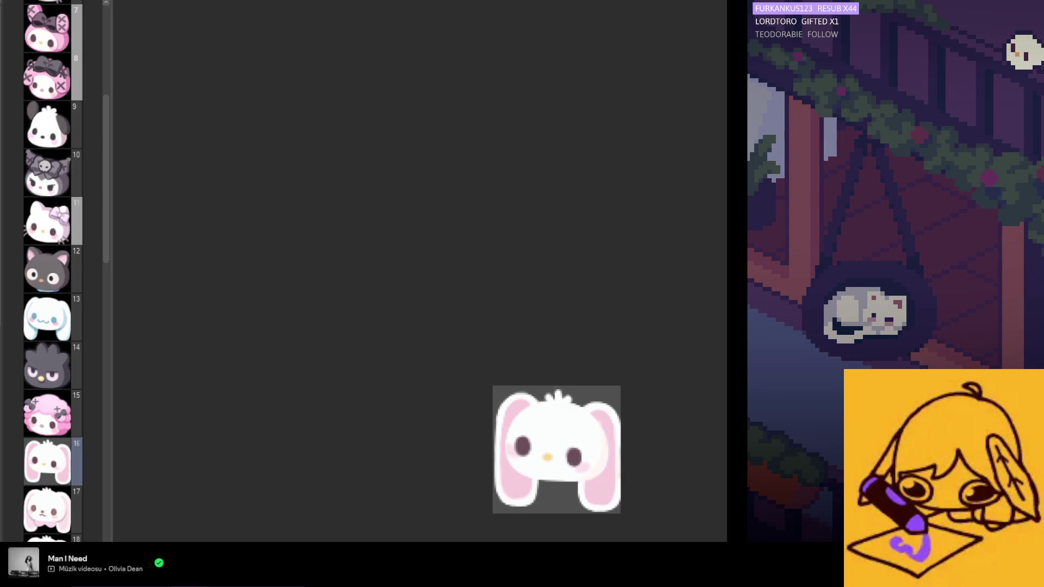
pyautogui.scroll(3, 566, 461)
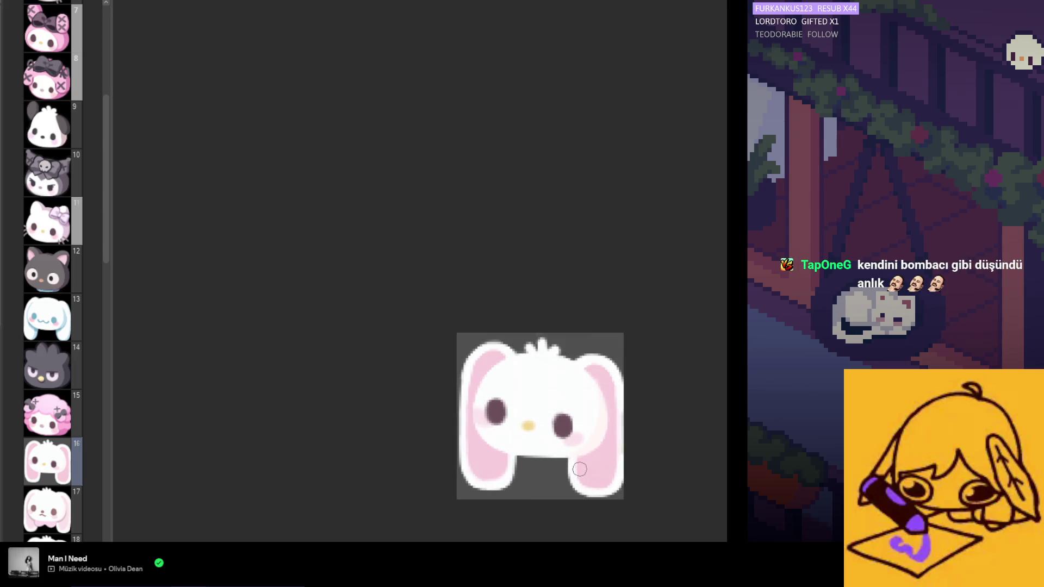
pyautogui.scroll(4, 566, 460)
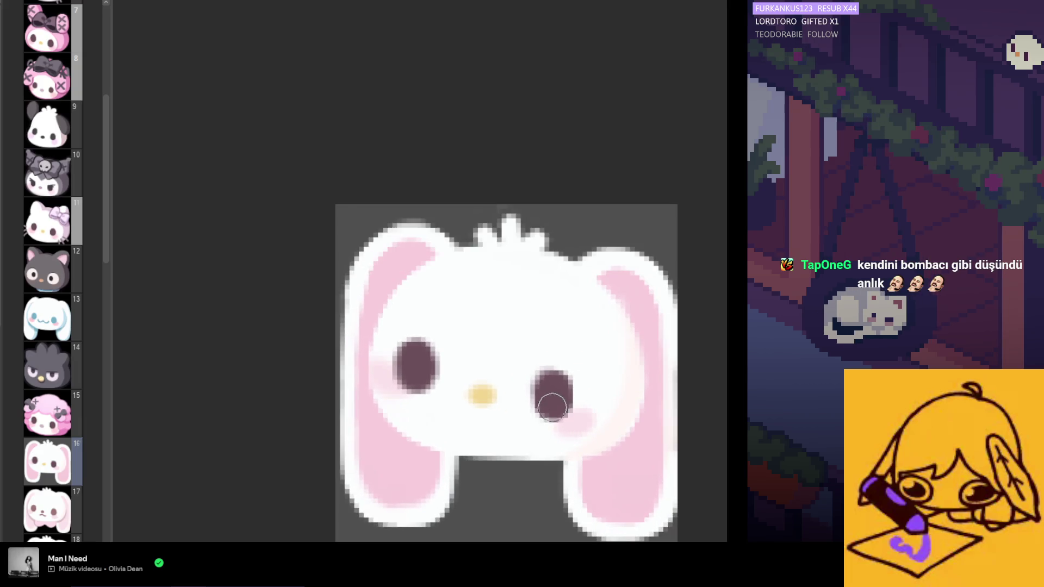
pyautogui.scroll(-3, 552, 401)
pyautogui.scroll(1, 544, 405)
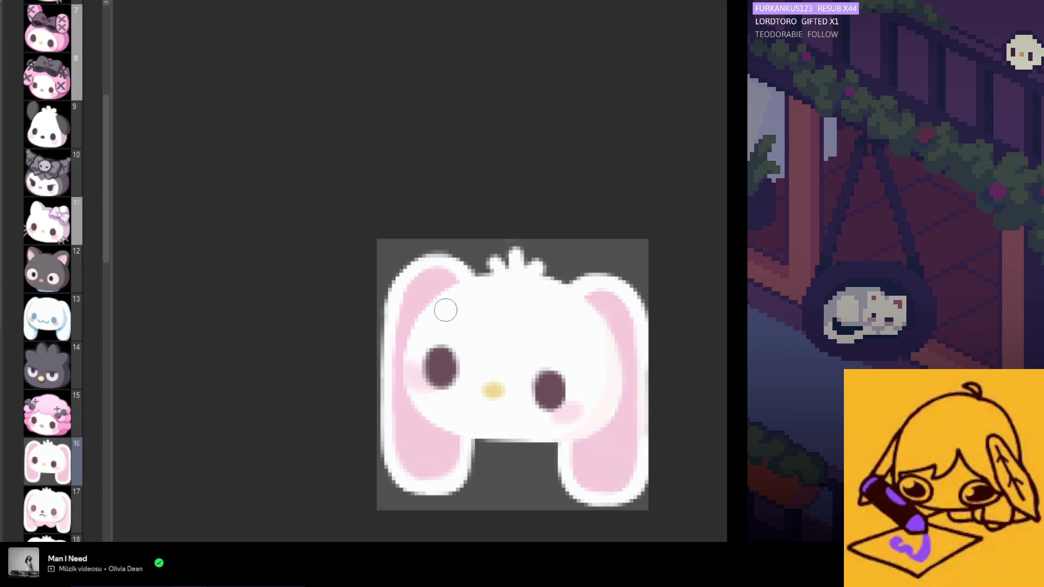
# Mirror the canvas view to check proportions, then flip it back to normal.
pyautogui.press('h')
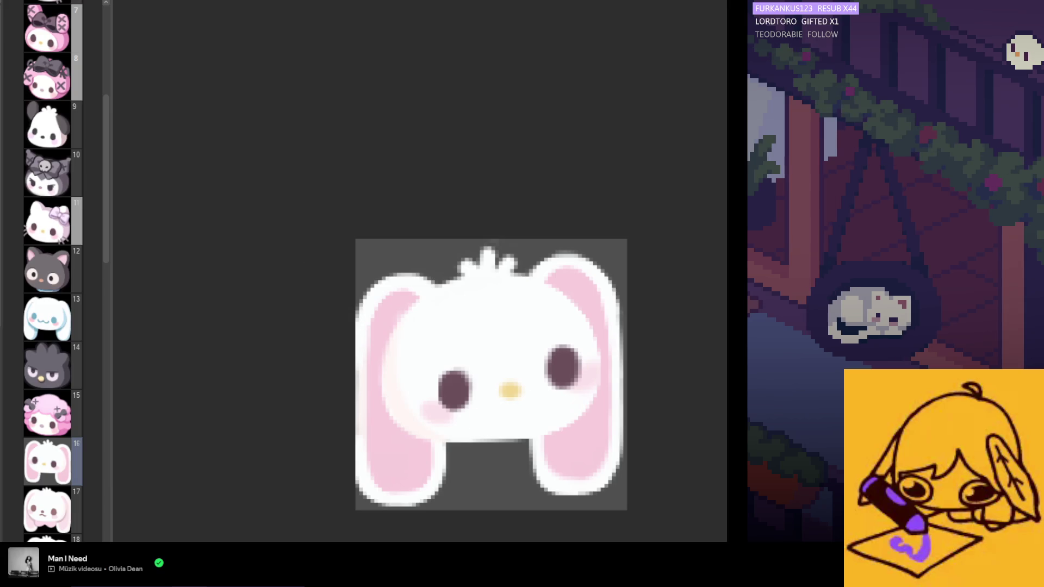
pyautogui.press('m')
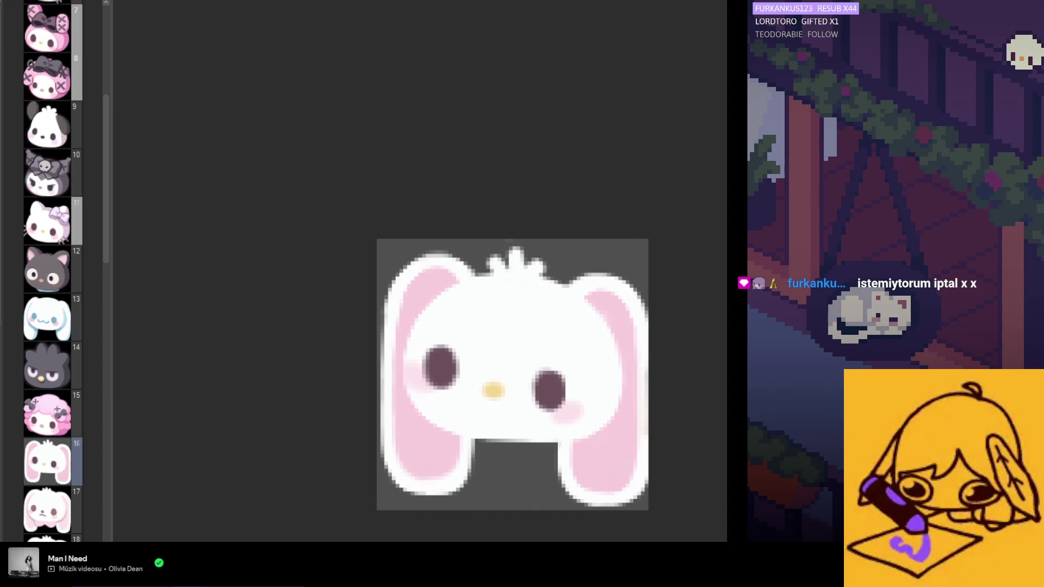
pyautogui.scroll(-3, 465, 398)
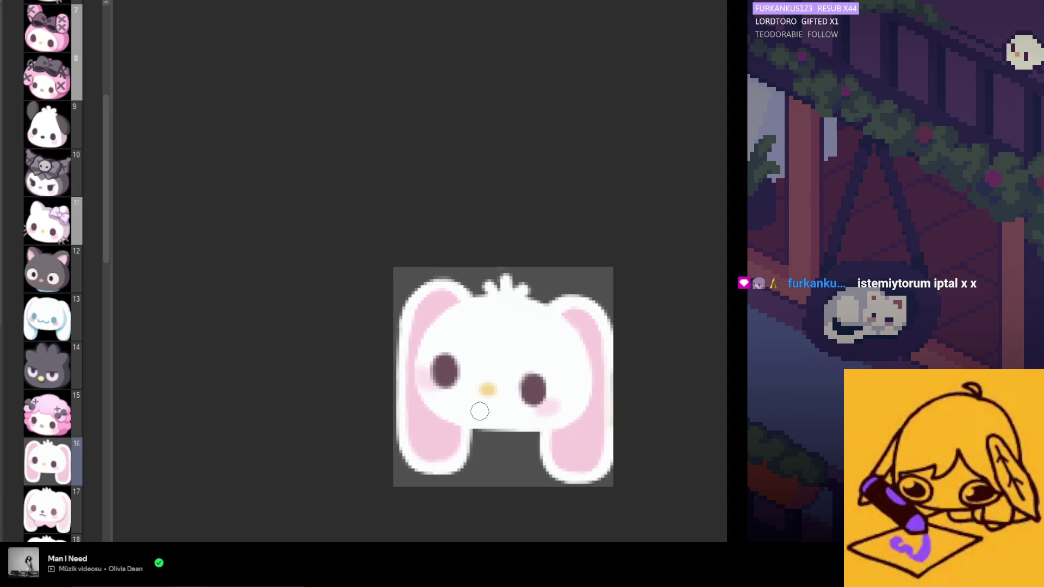
pyautogui.scroll(1, 484, 405)
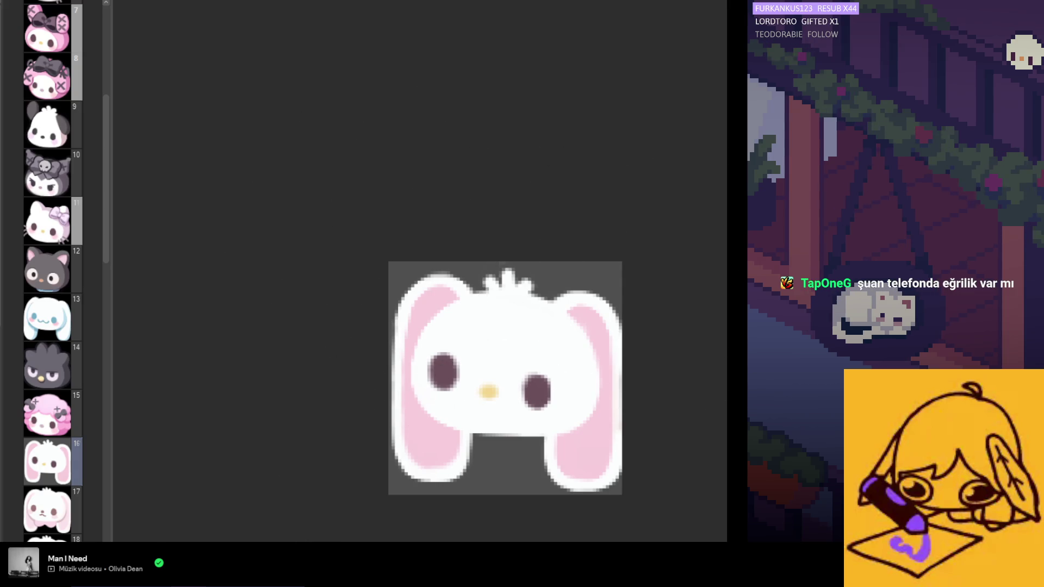
# Repaint the bunny's white outline tan and erase the stray white mark on the right ear.
pyautogui.moveTo(402, 405); pyautogui.dragTo(594, 327)
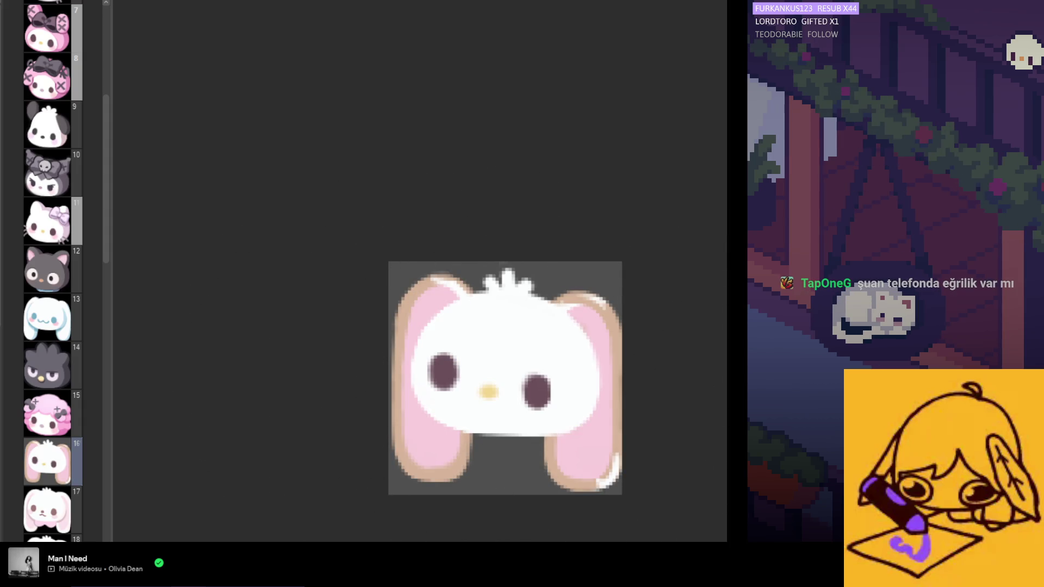
pyautogui.scroll(-1, 501, 274)
pyautogui.scroll(3, 545, 261)
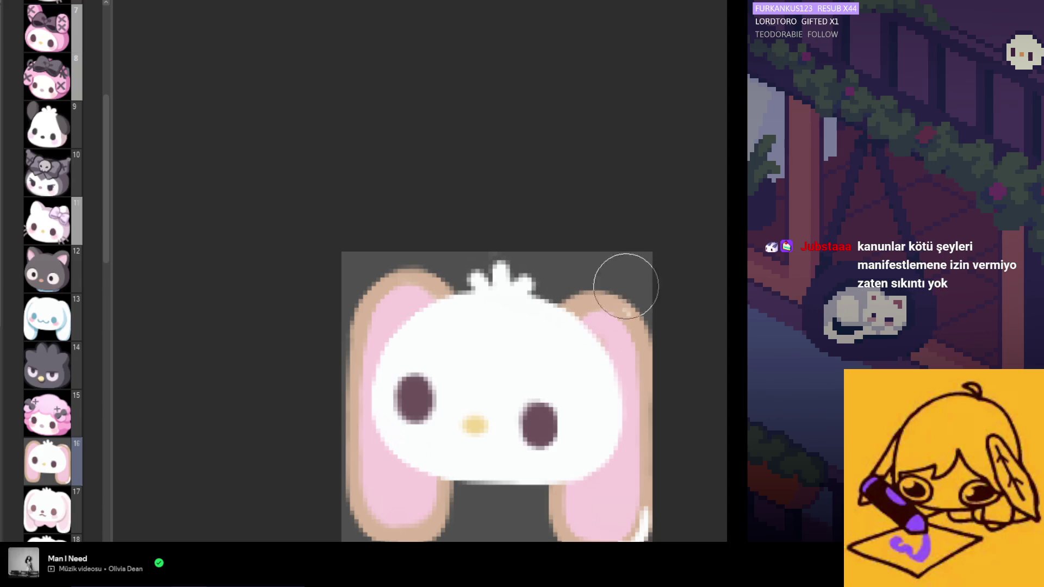
pyautogui.scroll(-2, 632, 467)
pyautogui.click(561, 442)
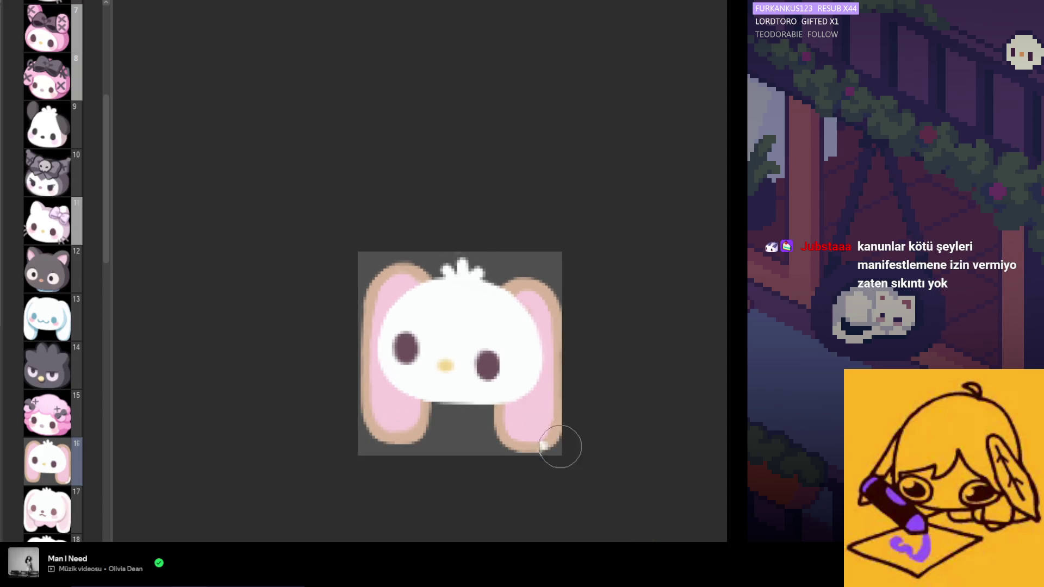
# Paint both pink ear interiors white and begin covering the white face in tan.
pyautogui.scroll(-1, 561, 451)
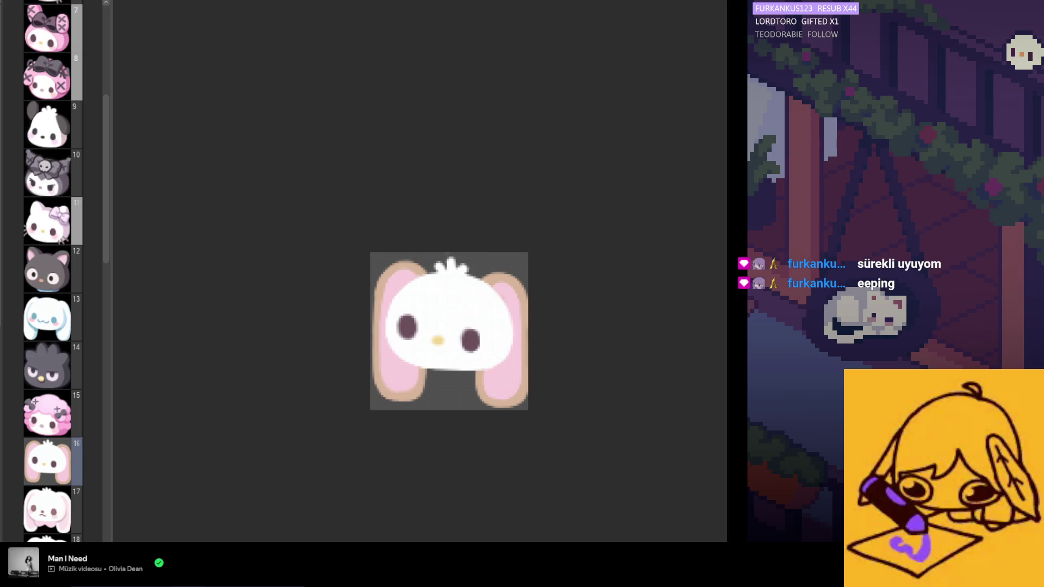
pyautogui.moveTo(406, 252); pyautogui.dragTo(400, 381)
pyautogui.moveTo(505, 285)
pyautogui.mouseDown()
pyautogui.moveTo(508, 370)
pyautogui.moveTo(495, 410)
pyautogui.mouseUp()
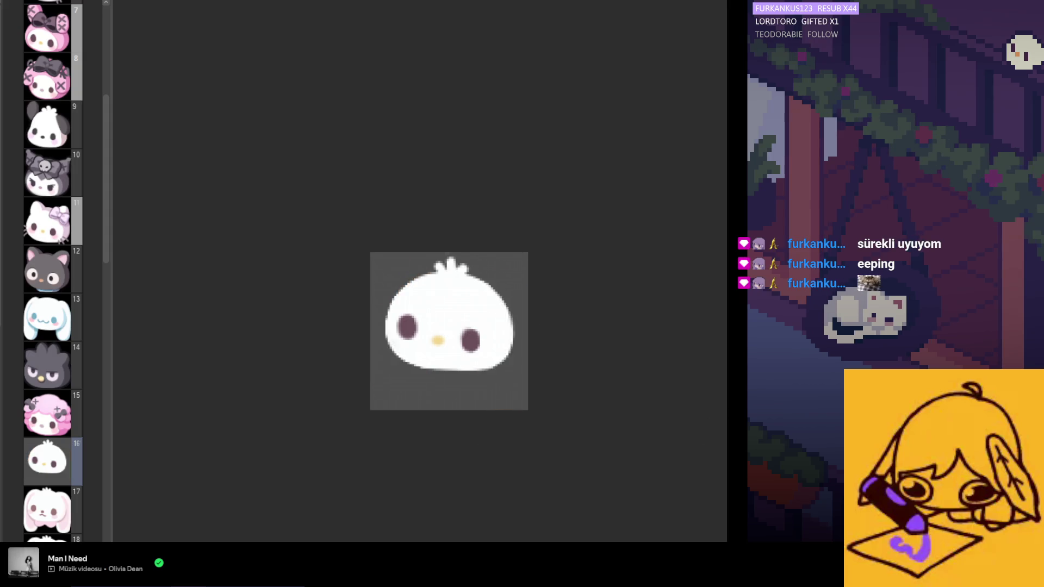
pyautogui.scroll(2, 473, 293)
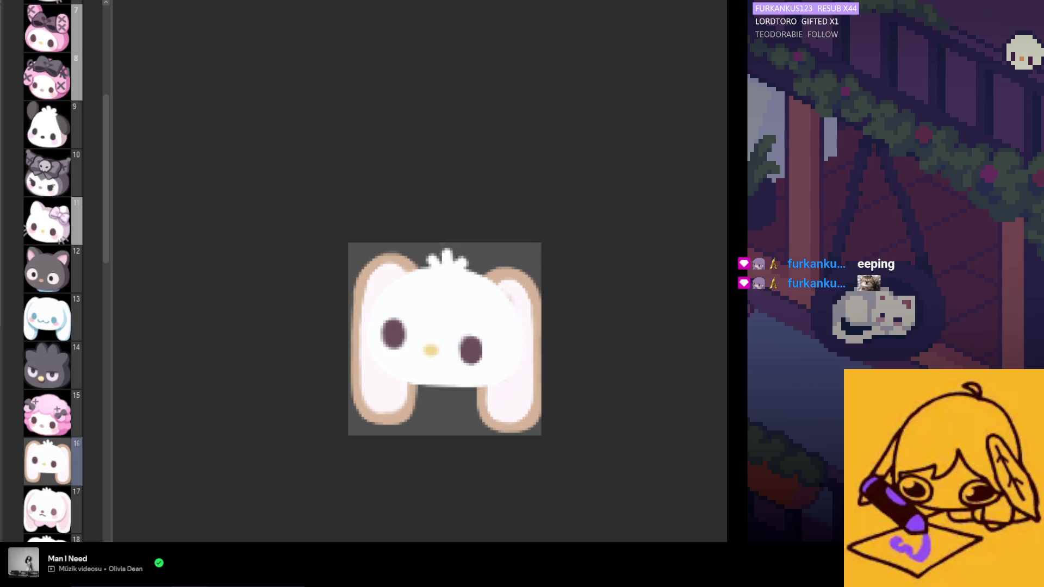
pyautogui.hotkey('ctrl', 'z')
pyautogui.hotkey('ctrl', 'y')
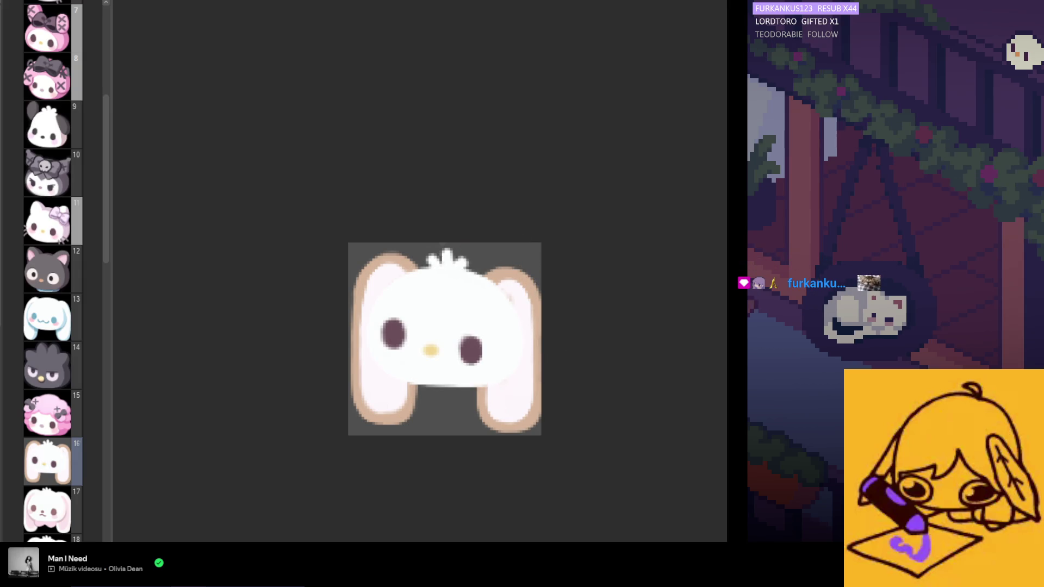
pyautogui.moveTo(467, 305)
pyautogui.mouseDown()
pyautogui.moveTo(435, 304)
pyautogui.moveTo(424, 337)
pyautogui.moveTo(380, 337)
pyautogui.mouseUp()
# Finish filling the face, tuft and upper-right head with tan.
pyautogui.moveTo(478, 337); pyautogui.dragTo(487, 377)
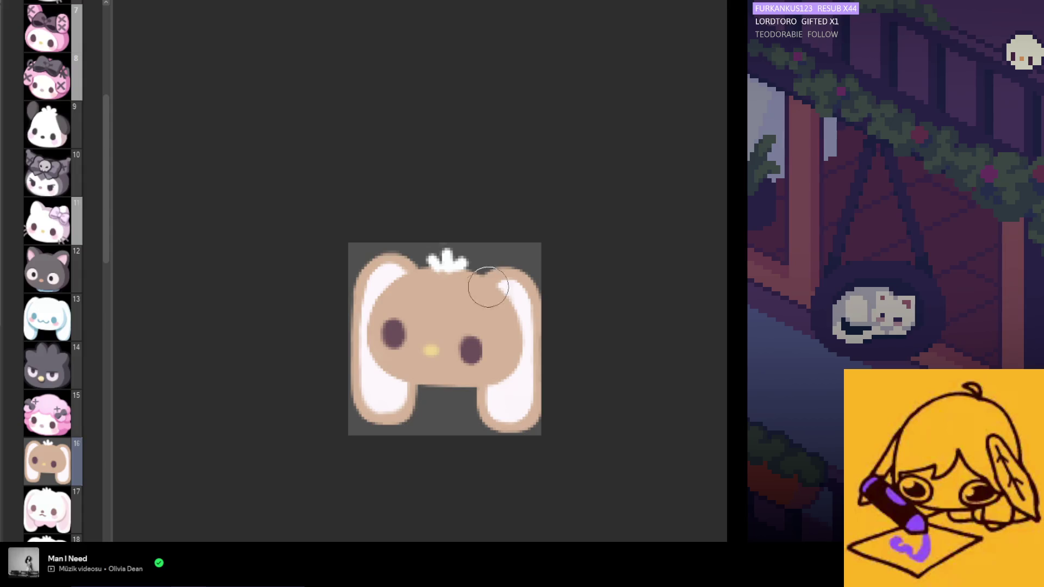
pyautogui.moveTo(485, 290); pyautogui.dragTo(482, 256)
pyautogui.scroll(2, 498, 278)
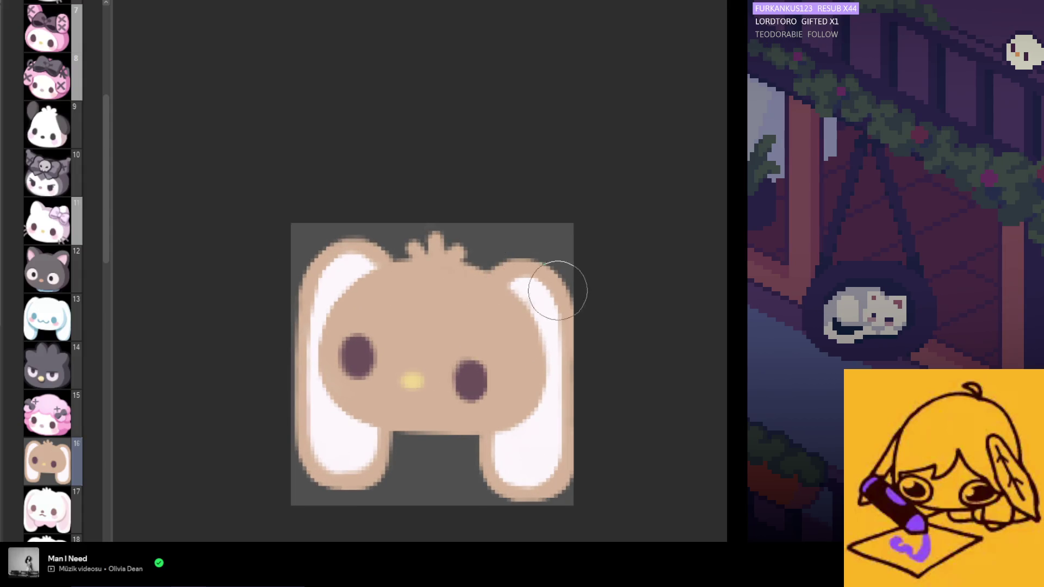
pyautogui.hotkey('ctrl', 'z')
pyautogui.hotkey('ctrl', 'shift', 'z')
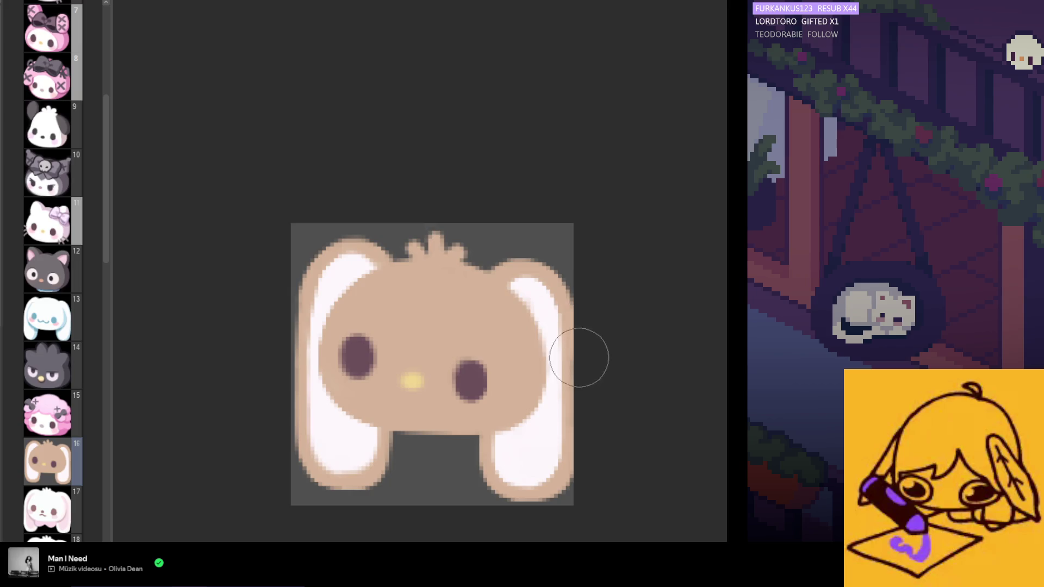
pyautogui.scroll(-2, 542, 320)
pyautogui.scroll(2, 587, 405)
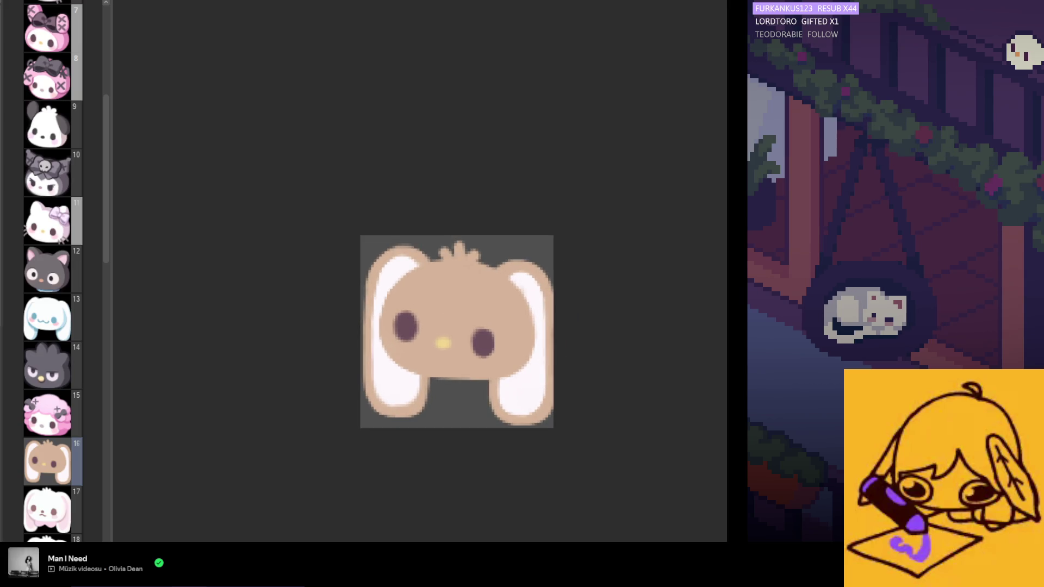
# Sample the right eye's dark colour on the bunny's layer, paint the left eye, then undo it.
pyautogui.click(61, 128)
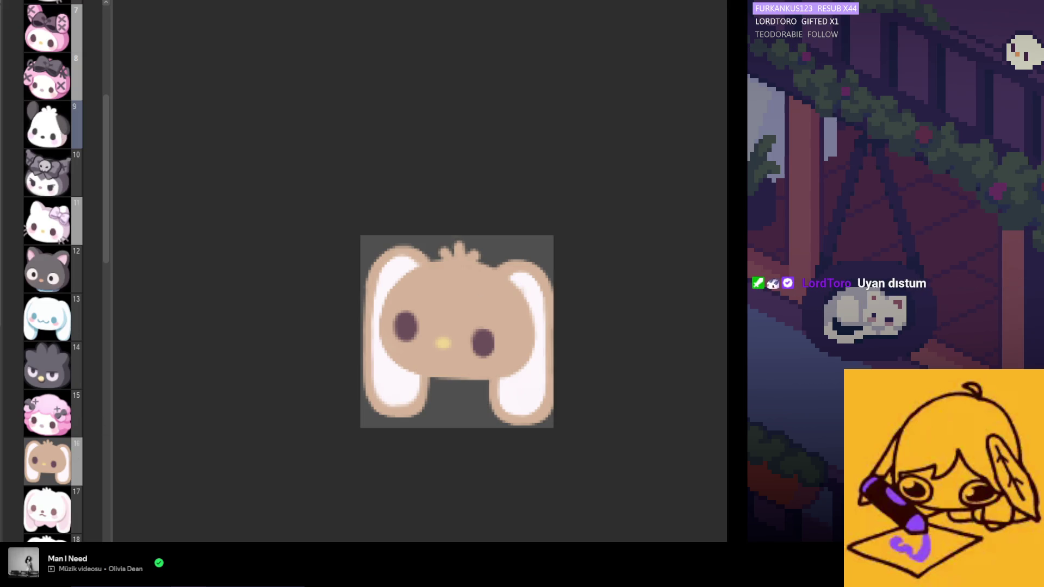
pyautogui.click(48, 461)
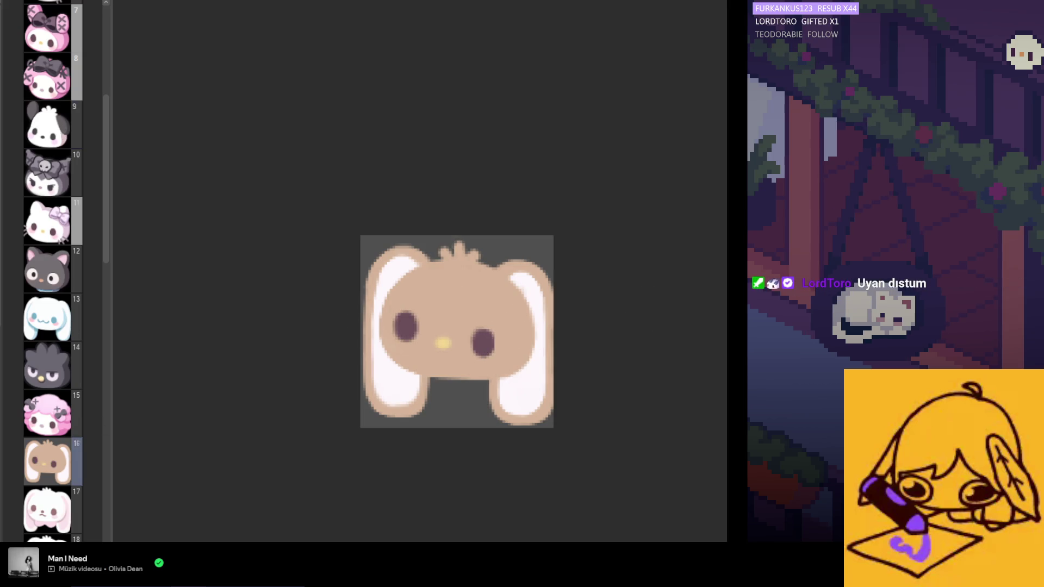
pyautogui.moveTo(478, 334)
pyautogui.mouseDown()
pyautogui.moveTo(500, 322)
pyautogui.moveTo(482, 326)
pyautogui.moveTo(494, 348)
pyautogui.mouseUp()
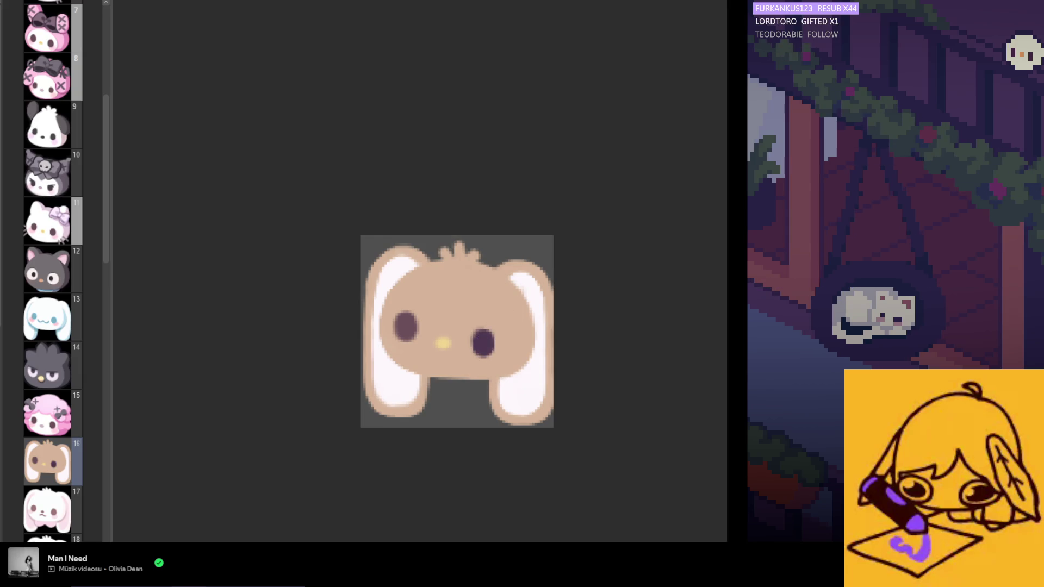
pyautogui.moveTo(405, 327); pyautogui.dragTo(408, 325)
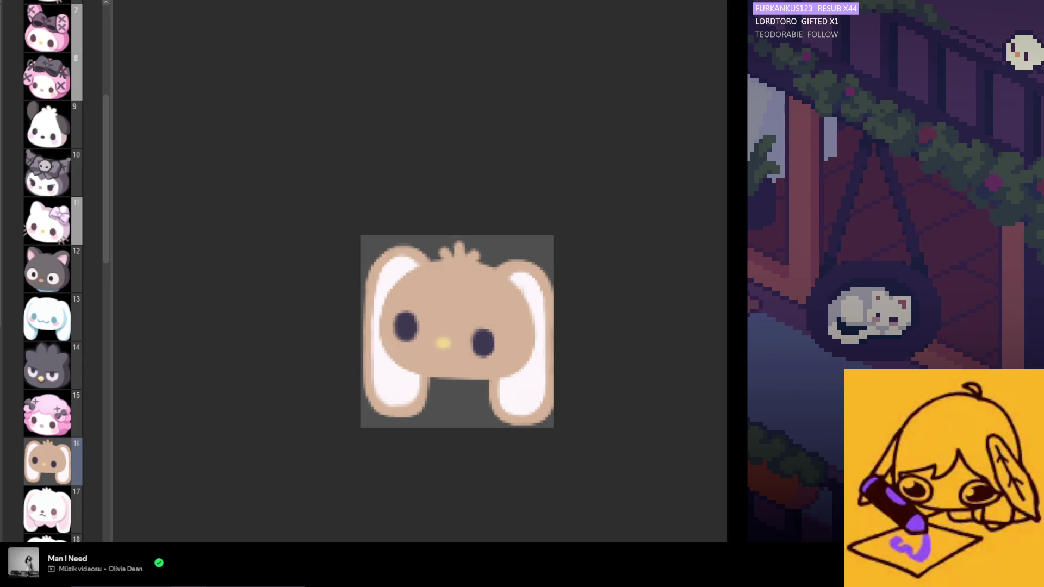
pyautogui.hotkey('ctrl', 'z')
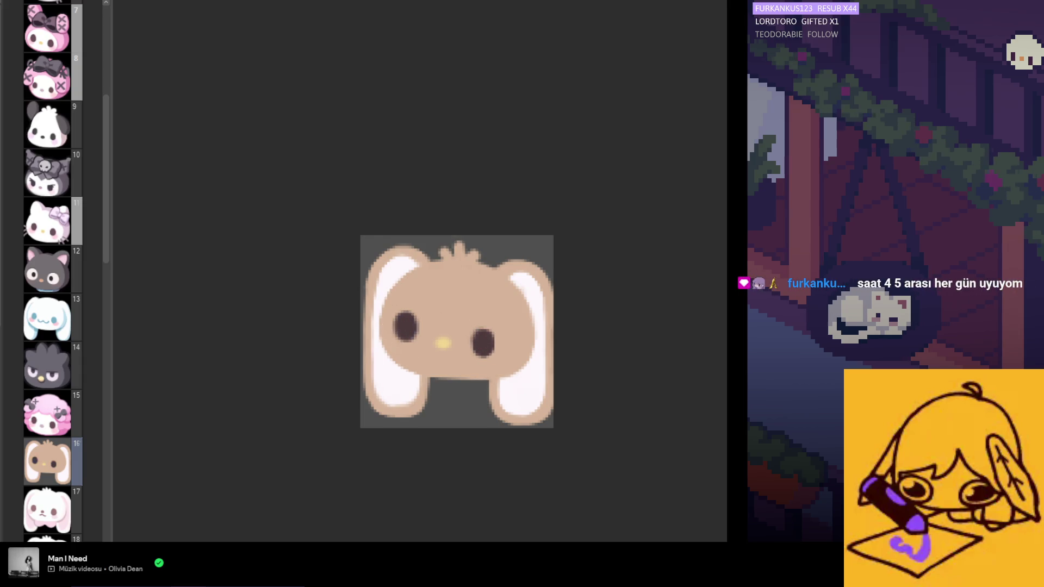
pyautogui.scroll(1, 476, 338)
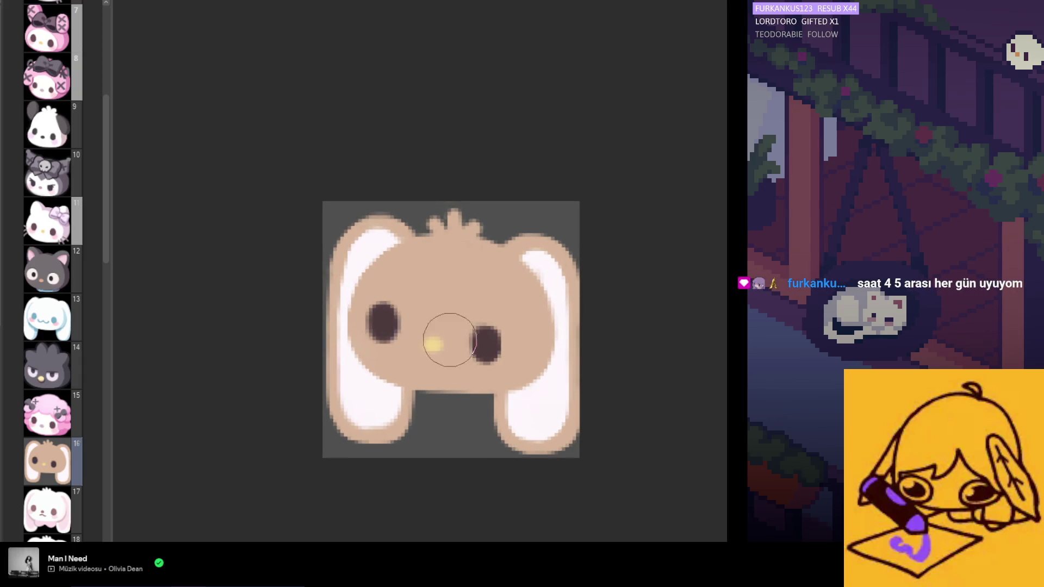
# Turn the yellow nose dark brown and paint a white muzzle around it, undoing the last stroke.
pyautogui.click(432, 344)
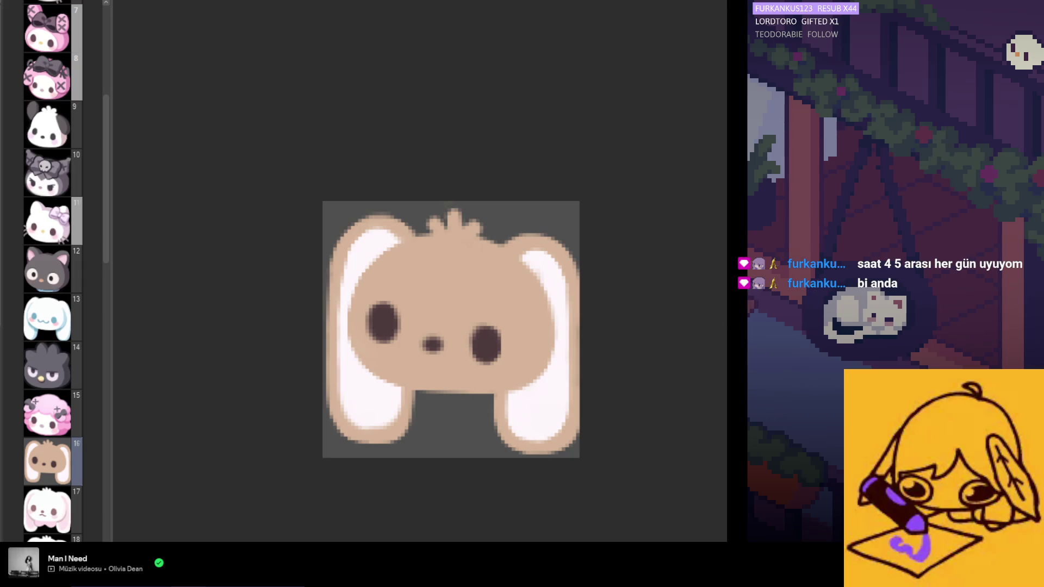
pyautogui.moveTo(442, 345); pyautogui.dragTo(421, 345)
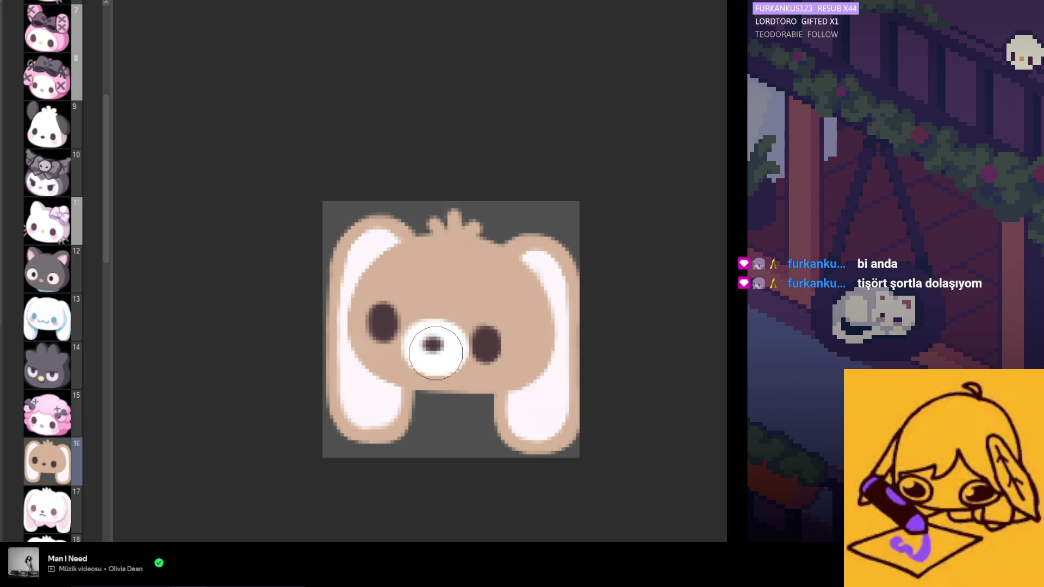
pyautogui.hotkey('ctrl', 'z')
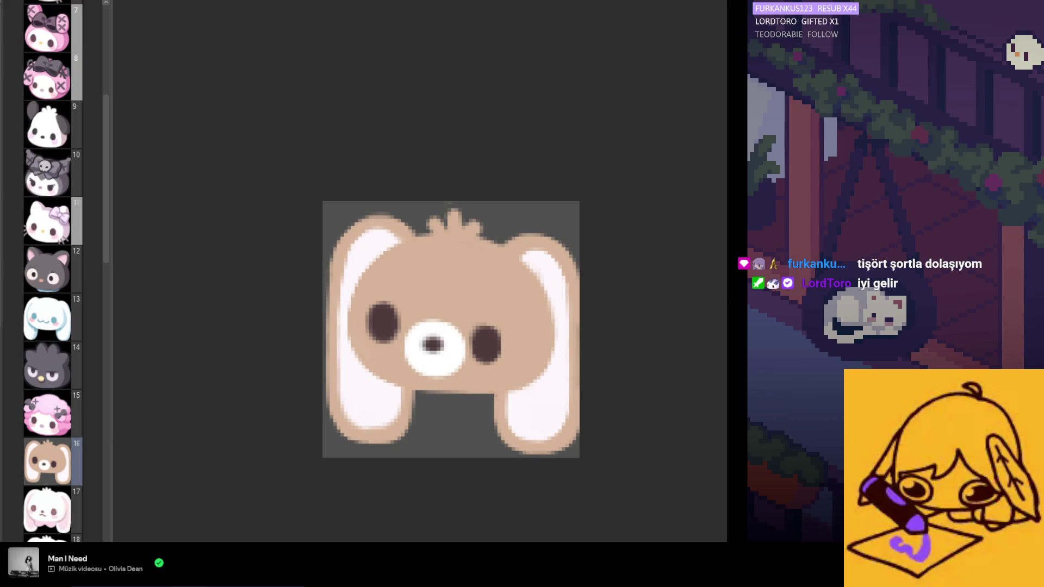
pyautogui.scroll(-2, 436, 337)
pyautogui.scroll(1, 437, 337)
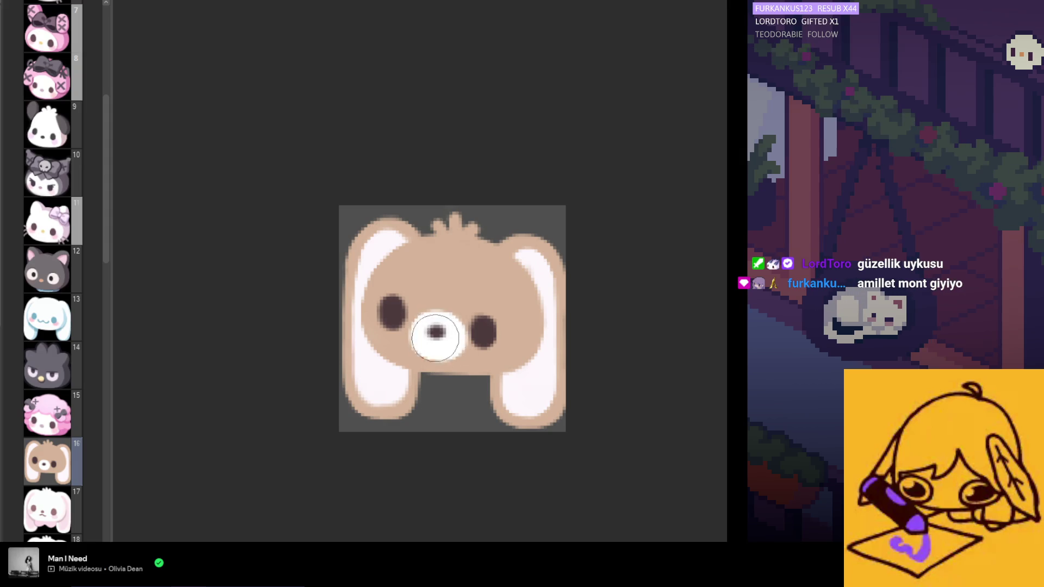
pyautogui.scroll(1, 442, 368)
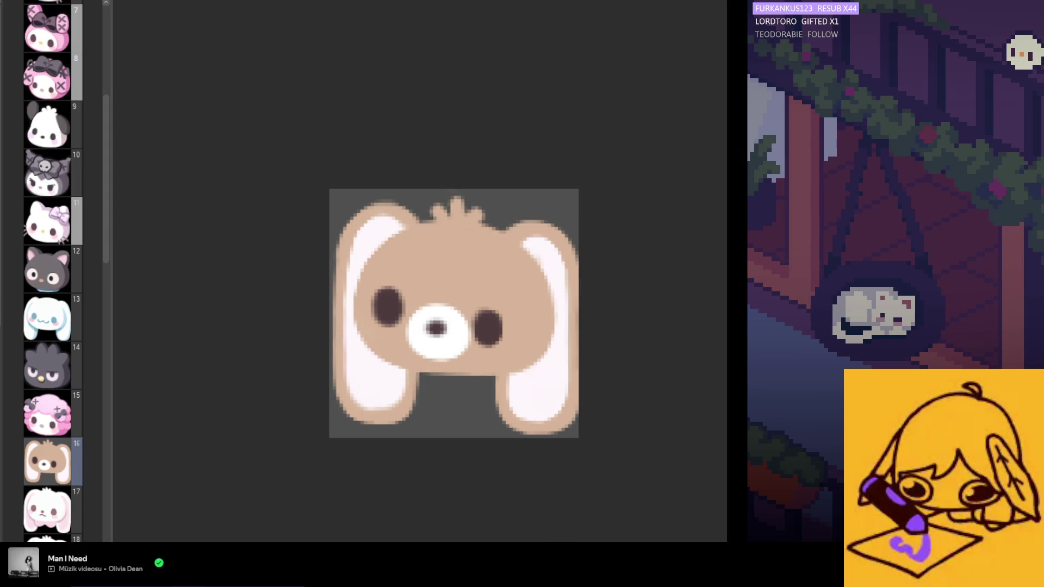
pyautogui.scroll(3, 388, 297)
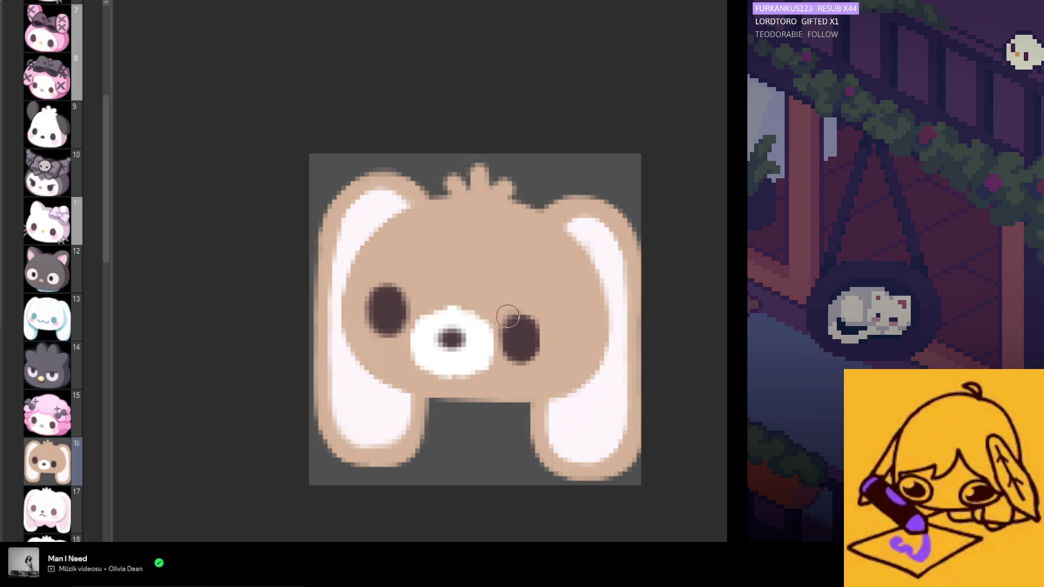
# Touch up the muzzle's upper edges in sampled white and trim its left edge with tan.
pyautogui.keyDown('alt'); pyautogui.click(478, 328); pyautogui.keyUp('alt')
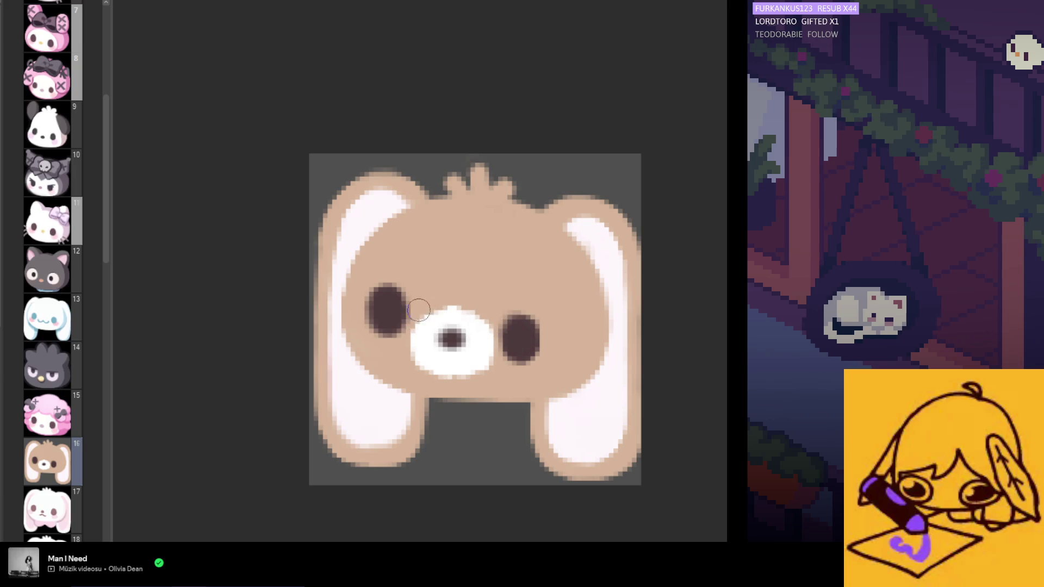
pyautogui.click(415, 326)
pyautogui.keyDown('alt'); pyautogui.click(474, 321); pyautogui.keyUp('alt')
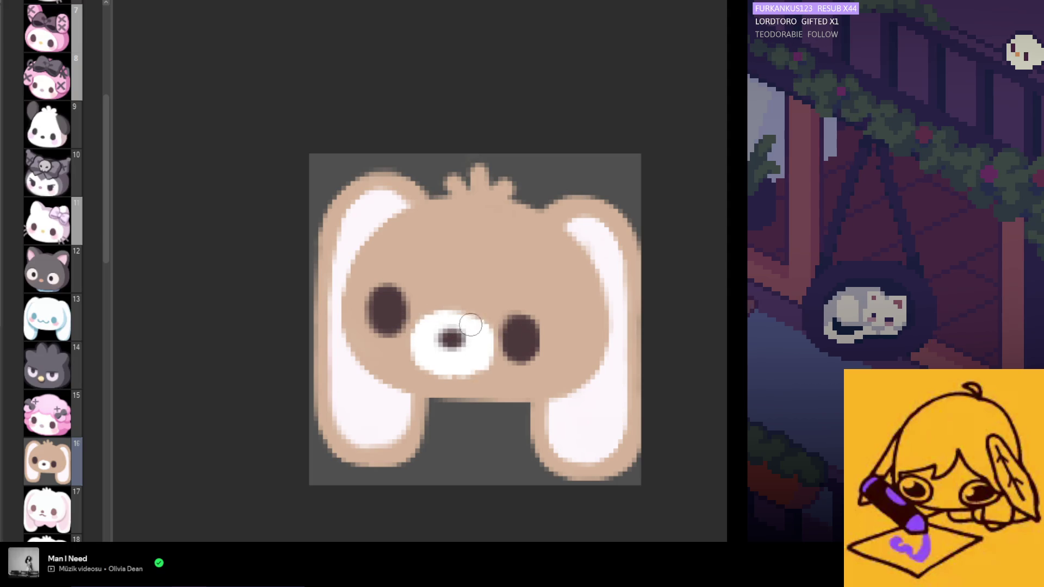
pyautogui.press('h')
pyautogui.moveTo(529, 321)
pyautogui.mouseDown()
pyautogui.moveTo(516, 372)
pyautogui.moveTo(543, 340)
pyautogui.mouseUp()
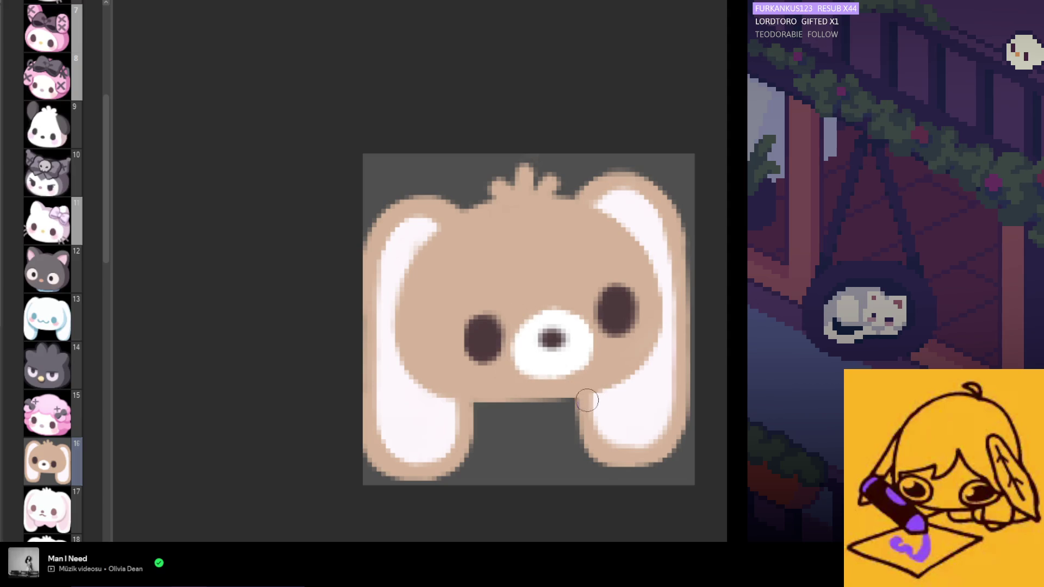
pyautogui.press('m')
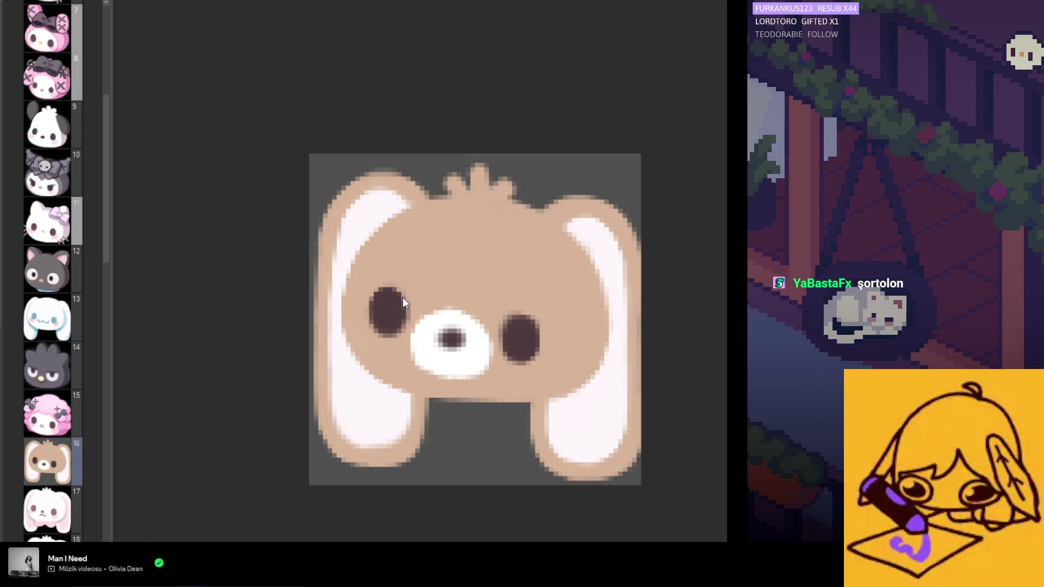
# Cover the old nose in white, paint a smaller dark nose, and add a dark lower-muzzle stroke.
pyautogui.press('h')
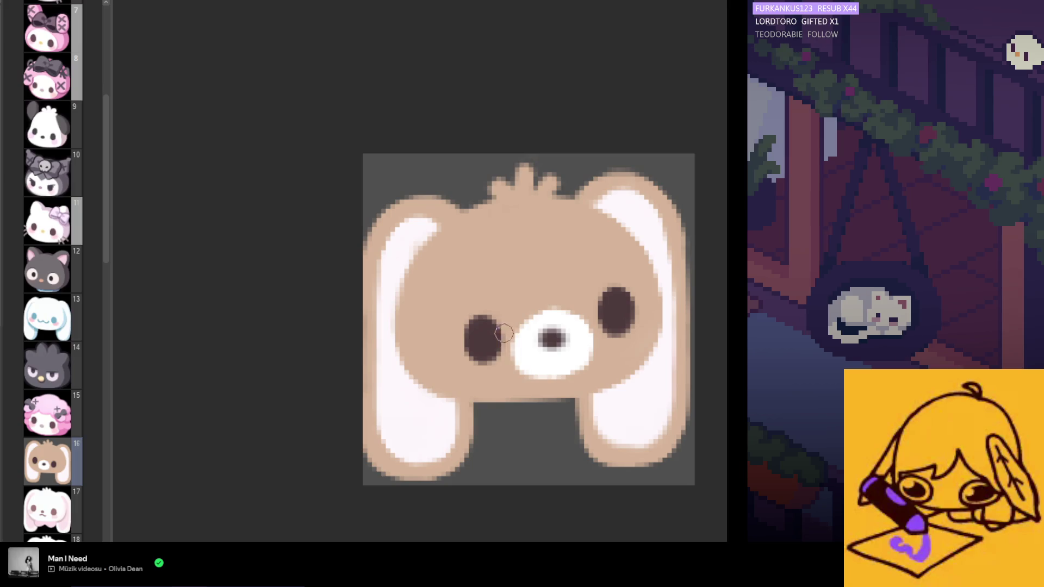
pyautogui.moveTo(538, 324)
pyautogui.mouseDown()
pyautogui.moveTo(549, 338)
pyautogui.moveTo(536, 345)
pyautogui.moveTo(555, 338)
pyautogui.mouseUp()
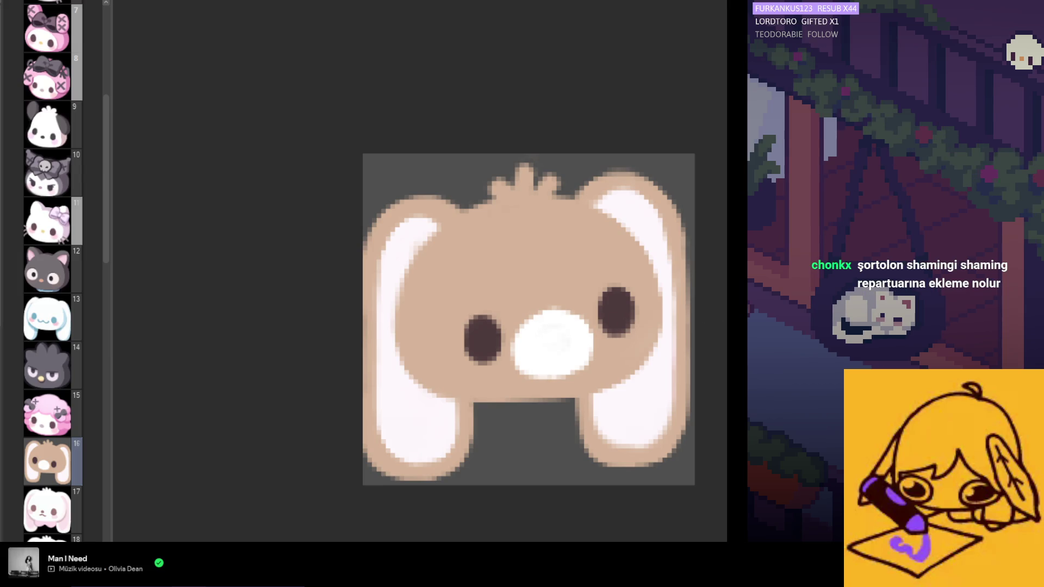
pyautogui.moveTo(553, 333); pyautogui.dragTo(557, 337)
pyautogui.press('m')
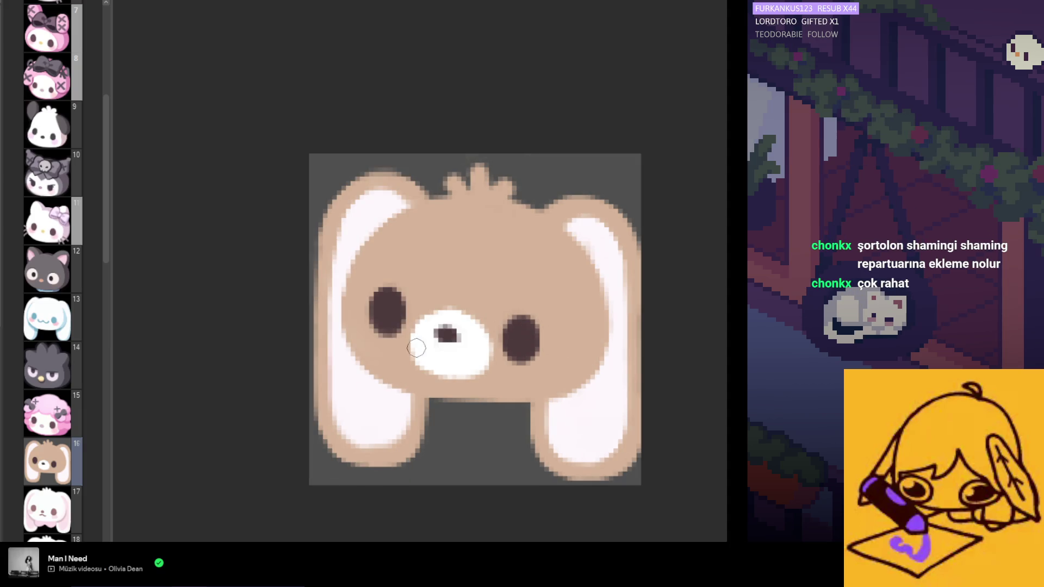
pyautogui.moveTo(450, 347)
pyautogui.mouseDown()
pyautogui.moveTo(426, 354)
pyautogui.moveTo(454, 361)
pyautogui.mouseUp()
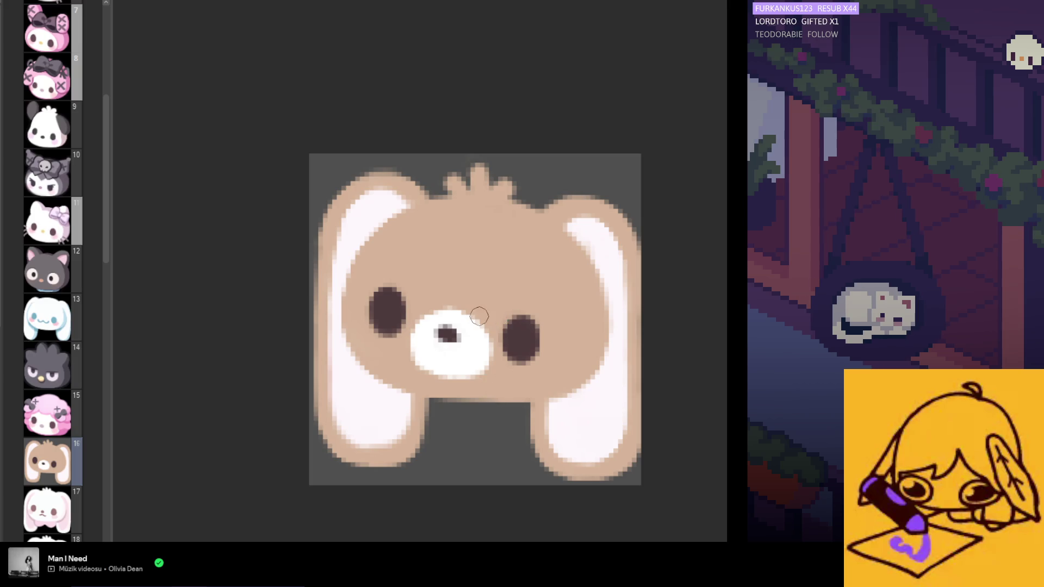
pyautogui.scroll(-3, 468, 332)
pyautogui.scroll(3, 463, 340)
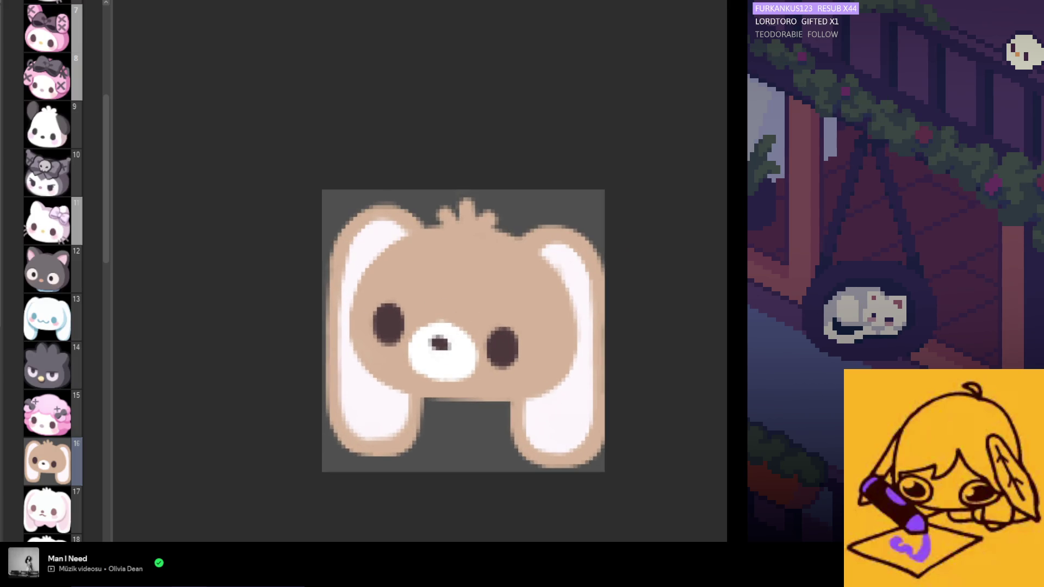
pyautogui.scroll(-1, 629, 369)
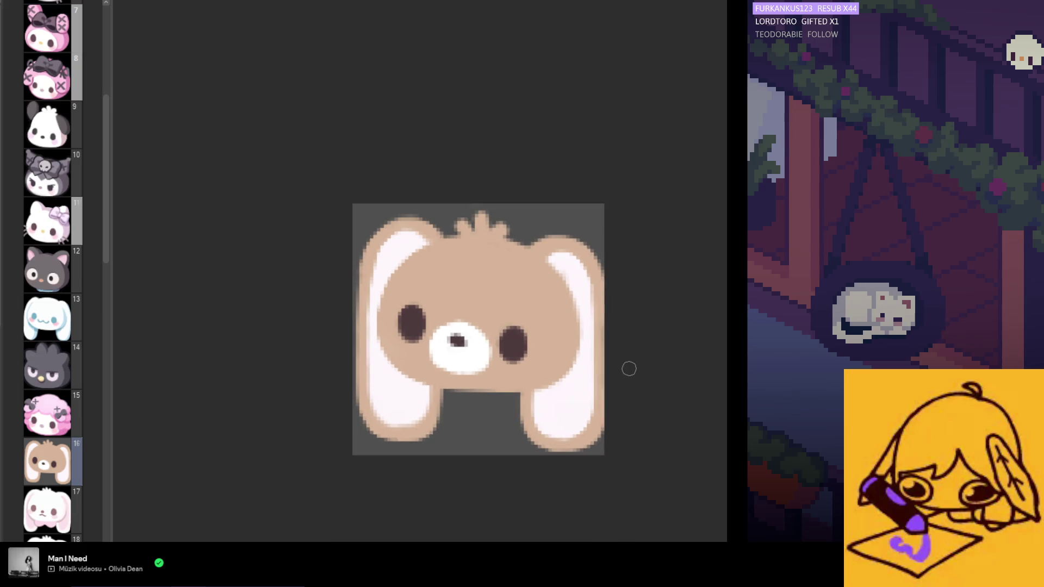
# Sharpen the left ear's white interior, touch up the right ear's edge, and add a white highlight.
pyautogui.moveTo(415, 233); pyautogui.dragTo(423, 235)
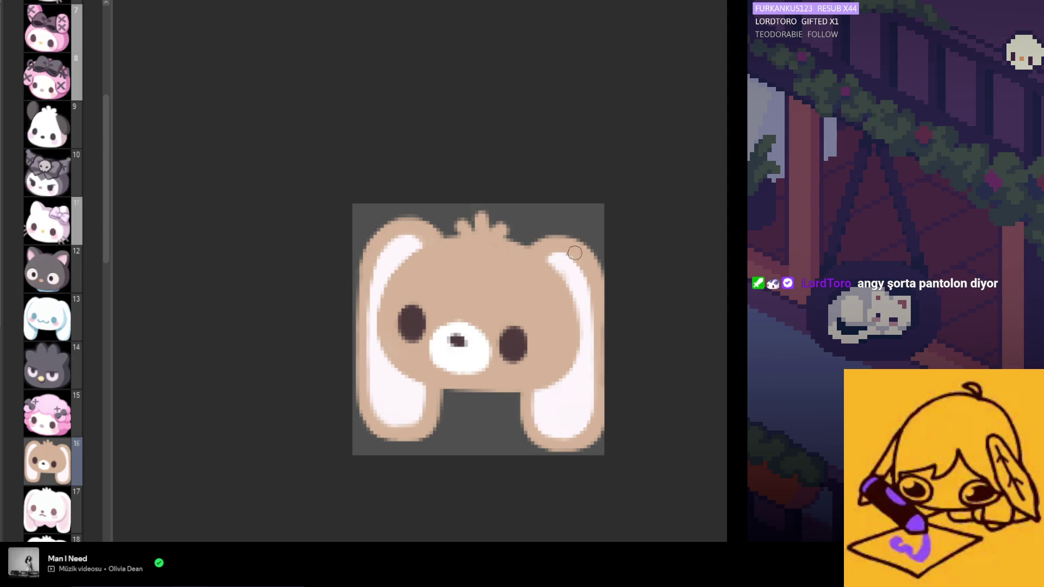
pyautogui.moveTo(593, 304)
pyautogui.mouseDown()
pyautogui.moveTo(592, 419)
pyautogui.moveTo(583, 415)
pyautogui.moveTo(589, 379)
pyautogui.mouseUp()
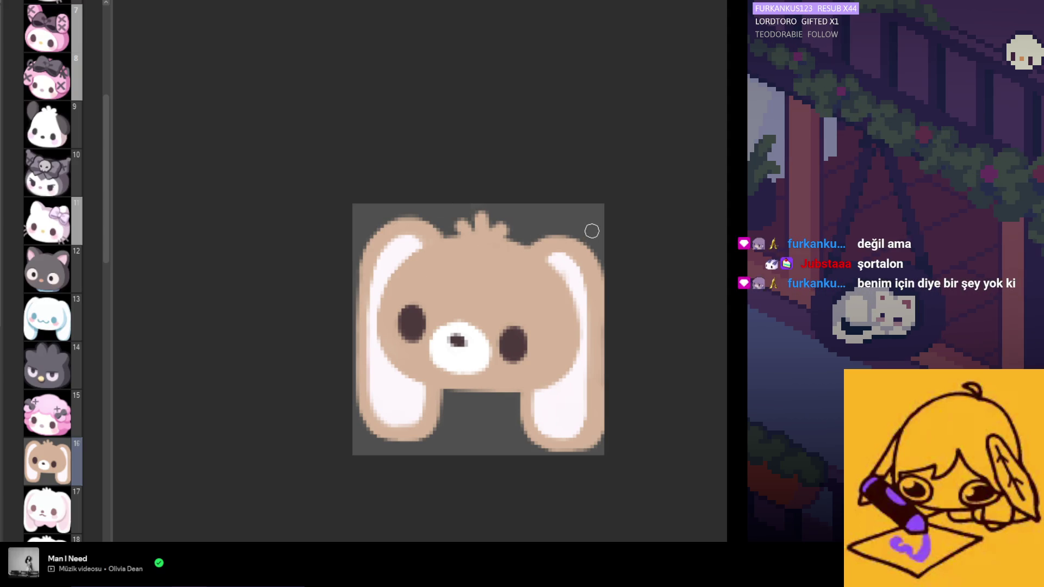
pyautogui.moveTo(554, 255); pyautogui.dragTo(554, 267)
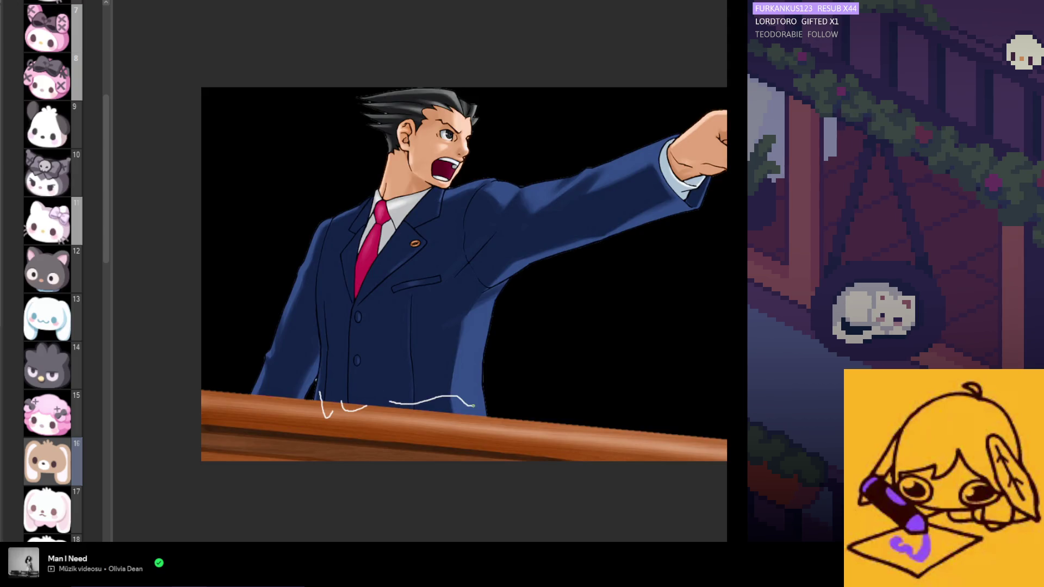
# Draw a wavy white line across the pointing-man picture, then undo the recent white strokes.
pyautogui.moveTo(473, 405); pyautogui.dragTo(620, 408)
pyautogui.hotkey('ctrl', 'z')
pyautogui.hotkey('ctrl', 'z')
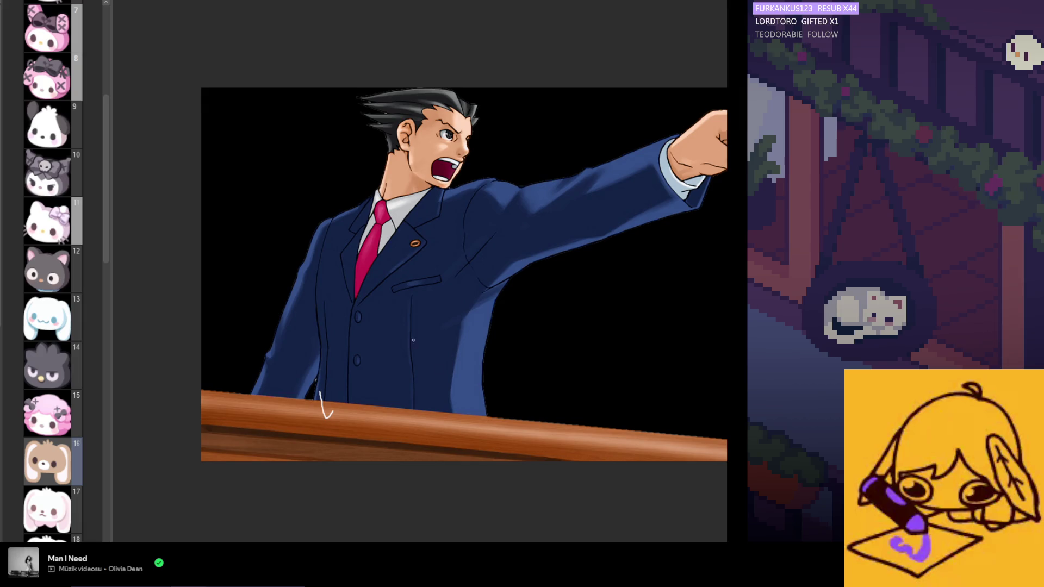